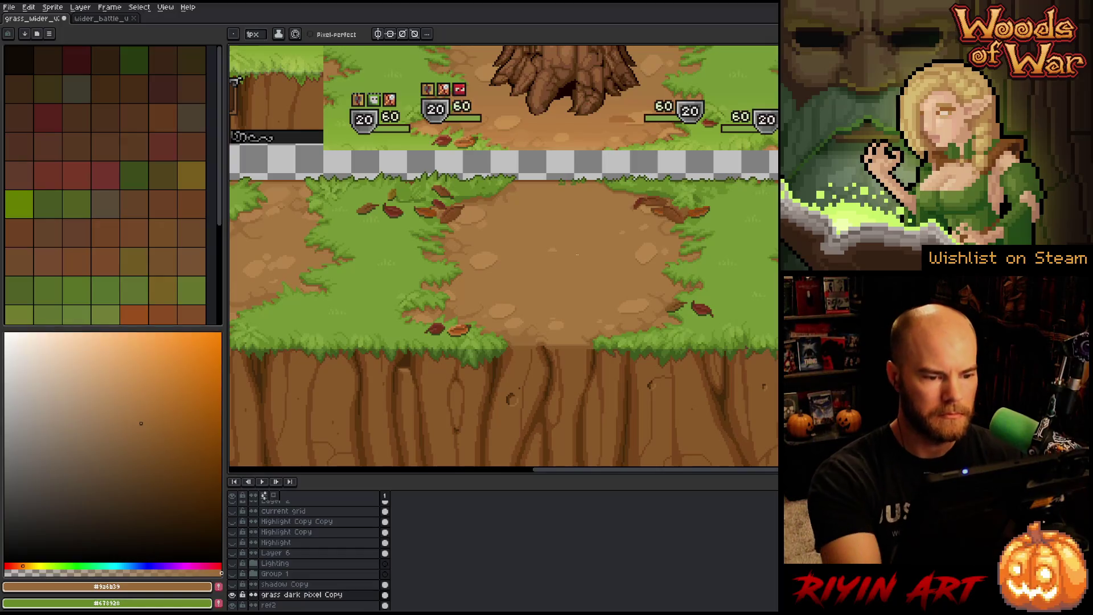
# Step: Zoom in on the grass-and-dirt edge and pick up grass green with the 1px pencil
pyautogui.keyDown('alt'); pyautogui.click(556, 257); pyautogui.keyUp('alt')
pyautogui.press('g')
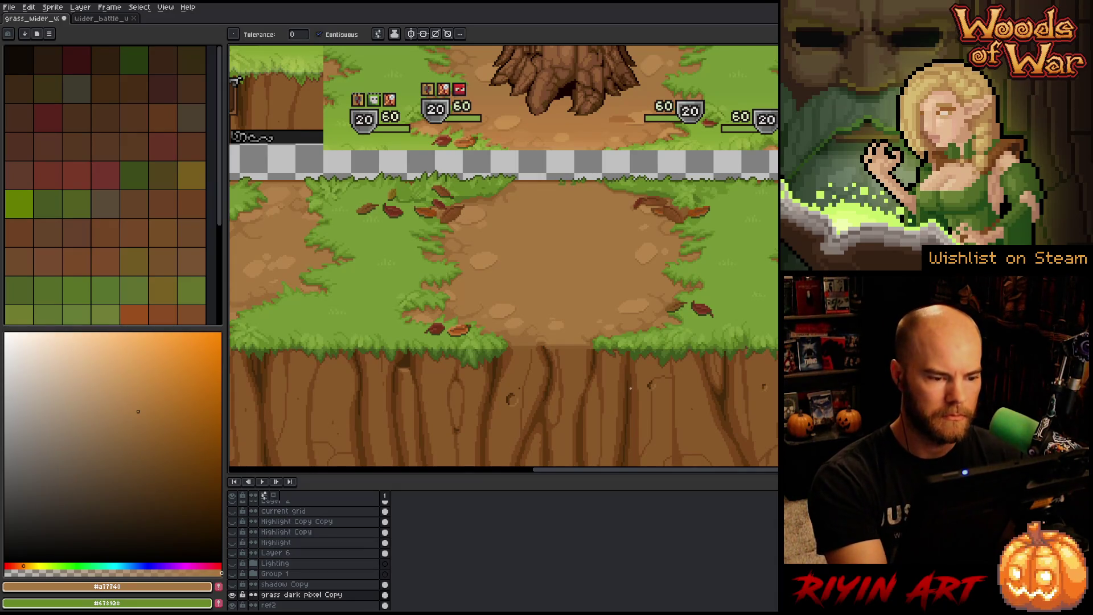
pyautogui.scroll(1, 659, 361)
pyautogui.hscroll(4, 659, 361)
pyautogui.scroll(3, 572, 299)
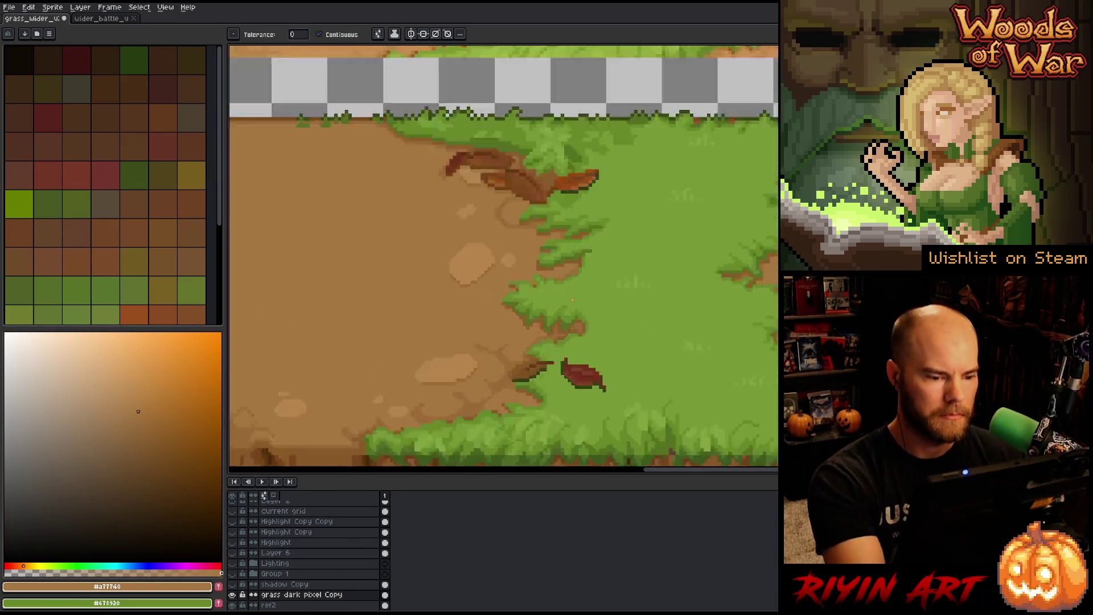
pyautogui.press('b')
pyautogui.keyDown('alt'); pyautogui.click(538, 141); pyautogui.keyUp('alt')
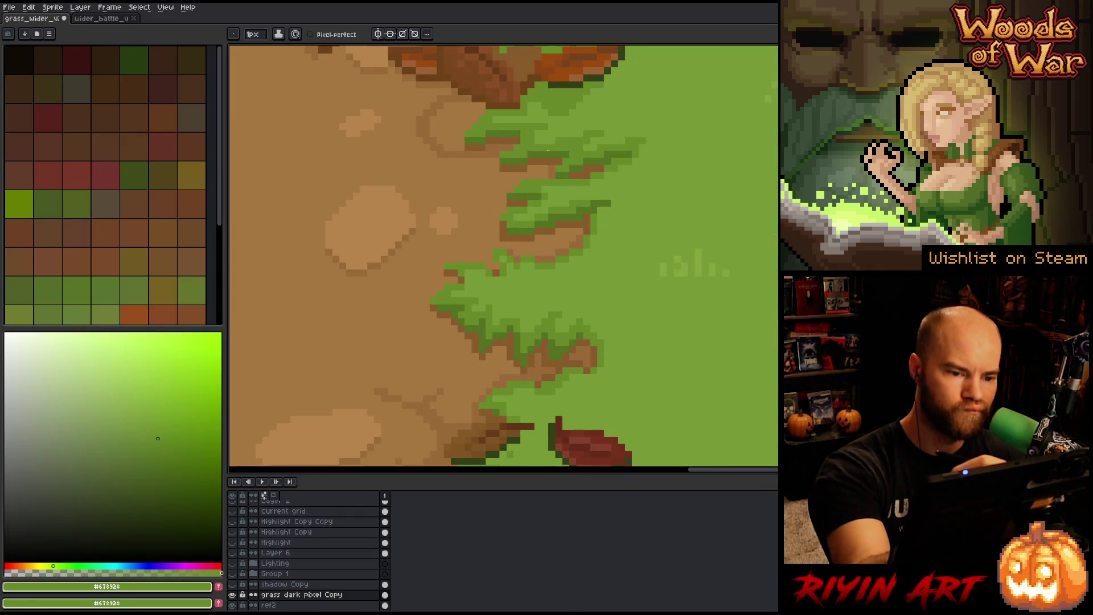
# Step: Paint light green over the brown gaps and pixel cluster in the upper grass tufts
pyautogui.moveTo(552, 157); pyautogui.dragTo(559, 163)
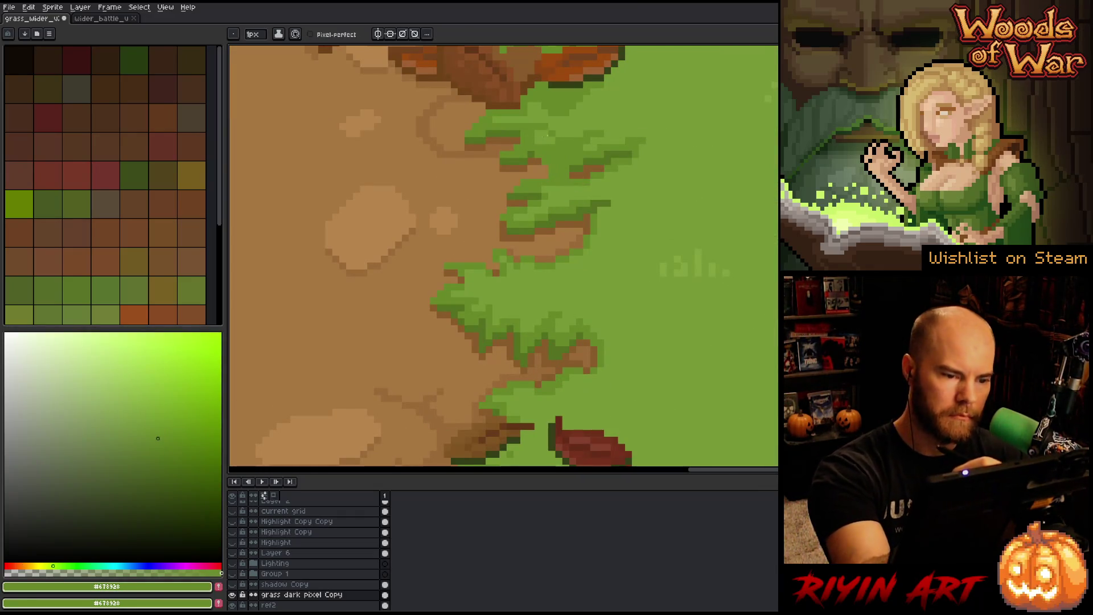
pyautogui.keyDown('alt'); pyautogui.click(504, 149); pyautogui.keyUp('alt')
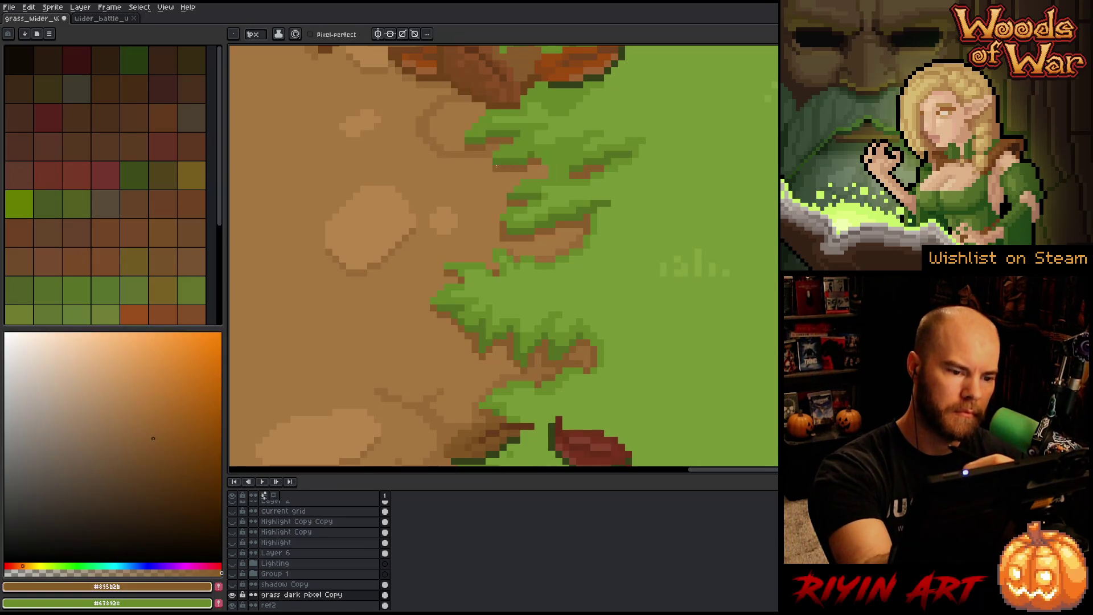
pyautogui.keyDown('alt'); pyautogui.click(540, 152); pyautogui.keyUp('alt')
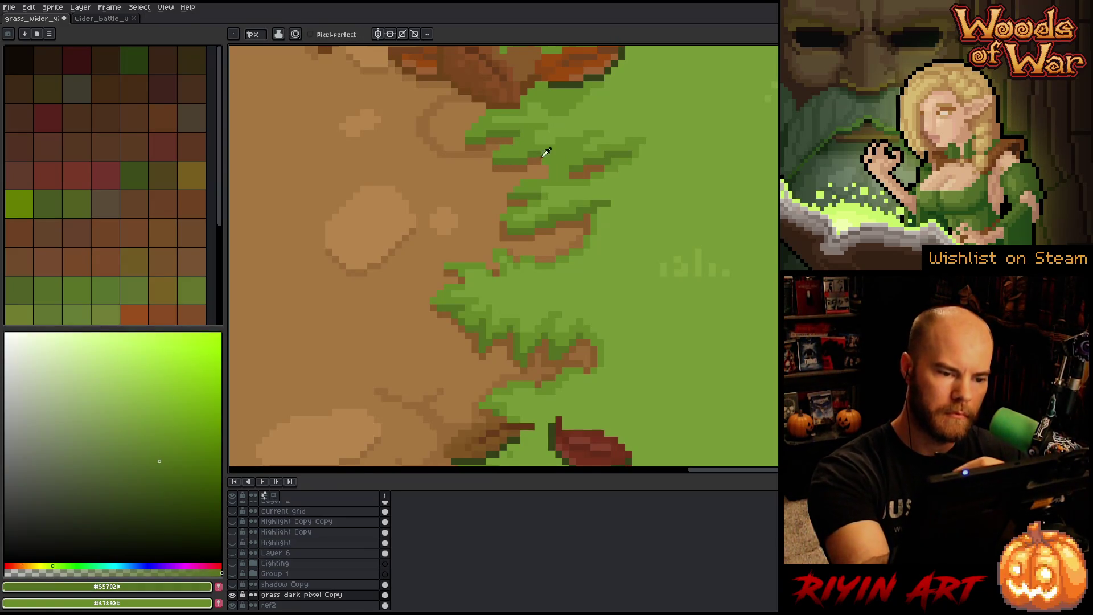
pyautogui.keyDown('alt'); pyautogui.click(542, 160); pyautogui.keyUp('alt')
pyautogui.keyDown('alt'); pyautogui.click(550, 167); pyautogui.keyUp('alt')
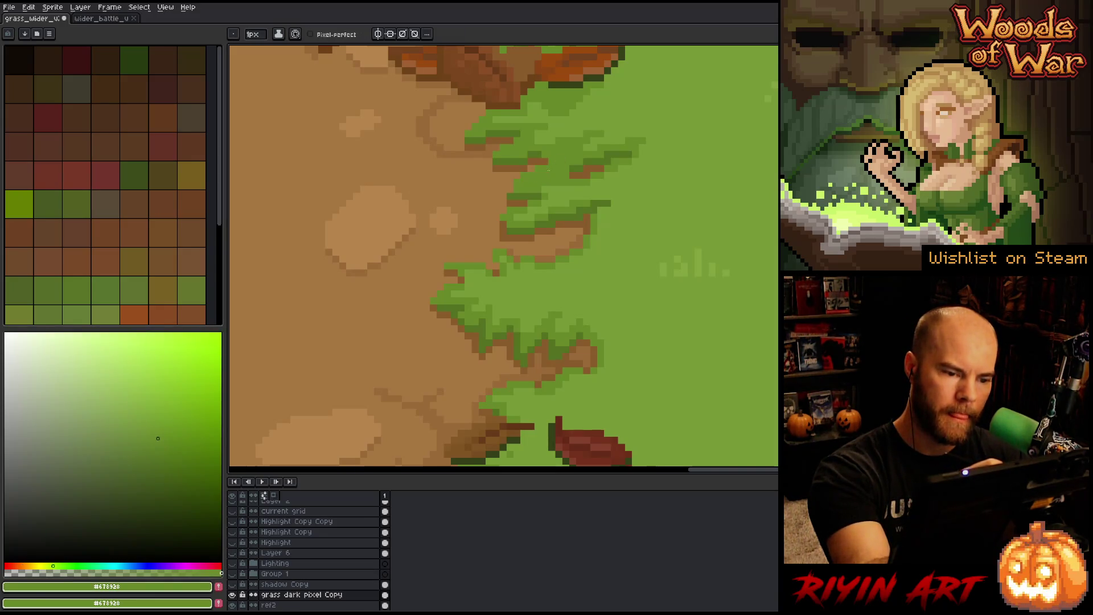
pyautogui.keyDown('alt'); pyautogui.click(570, 187); pyautogui.keyUp('alt')
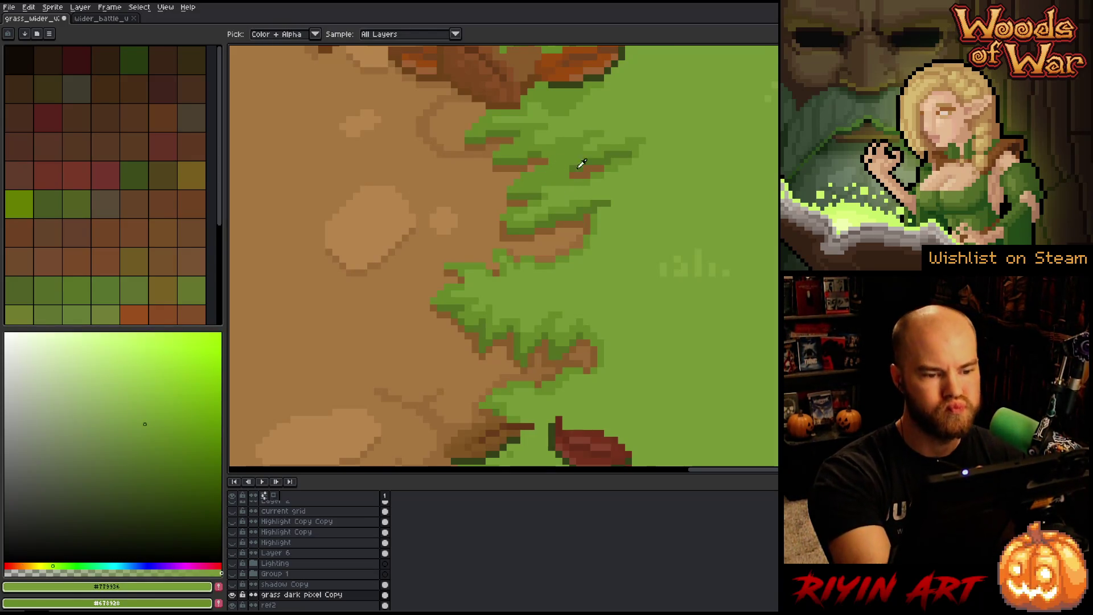
pyautogui.moveTo(552, 173)
pyautogui.mouseDown()
pyautogui.moveTo(590, 160)
pyautogui.moveTo(627, 165)
pyautogui.moveTo(628, 154)
pyautogui.mouseUp()
pyautogui.click(583, 175)
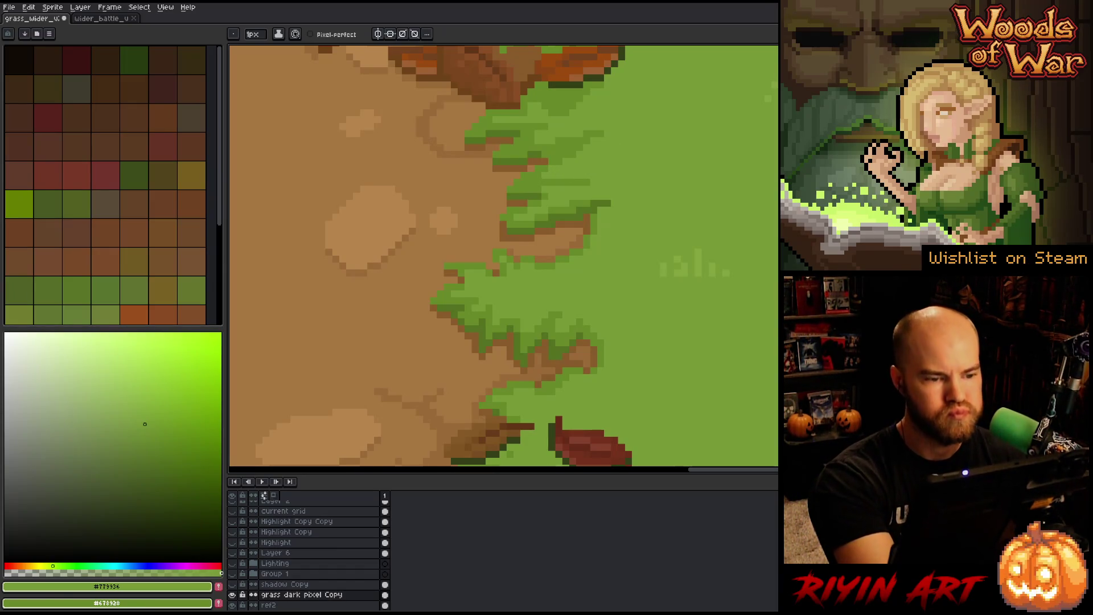
# Step: Paint light dirt brown over grass at the tuft edge, then pan to the lower grass edge
pyautogui.keyDown('alt'); pyautogui.click(493, 131); pyautogui.keyUp('alt')
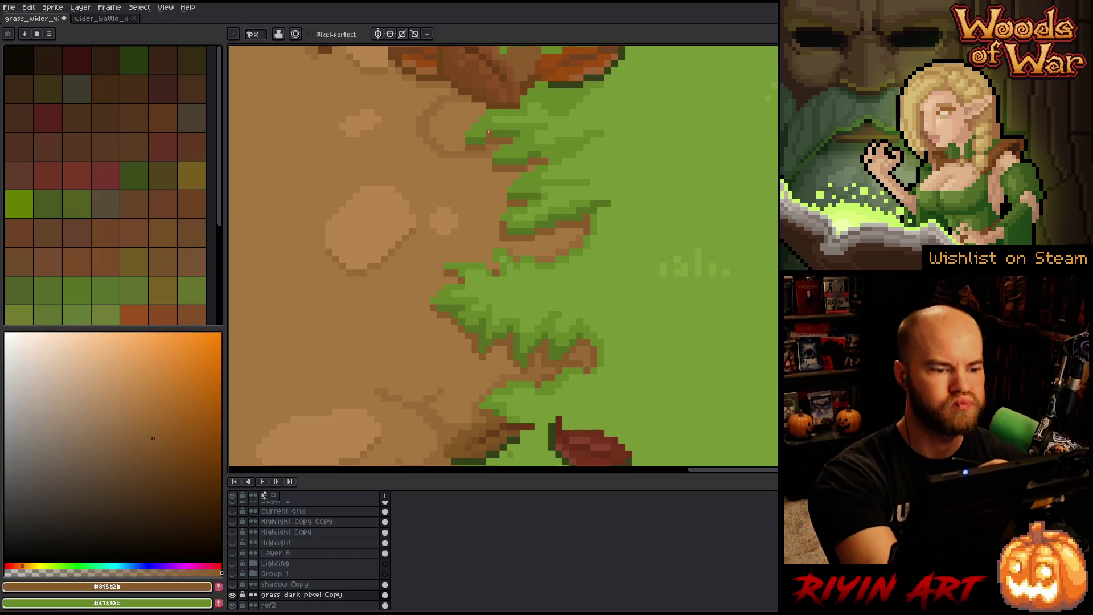
pyautogui.keyDown('alt'); pyautogui.click(480, 129); pyautogui.keyUp('alt')
pyautogui.keyDown('alt'); pyautogui.click(464, 122); pyautogui.keyUp('alt')
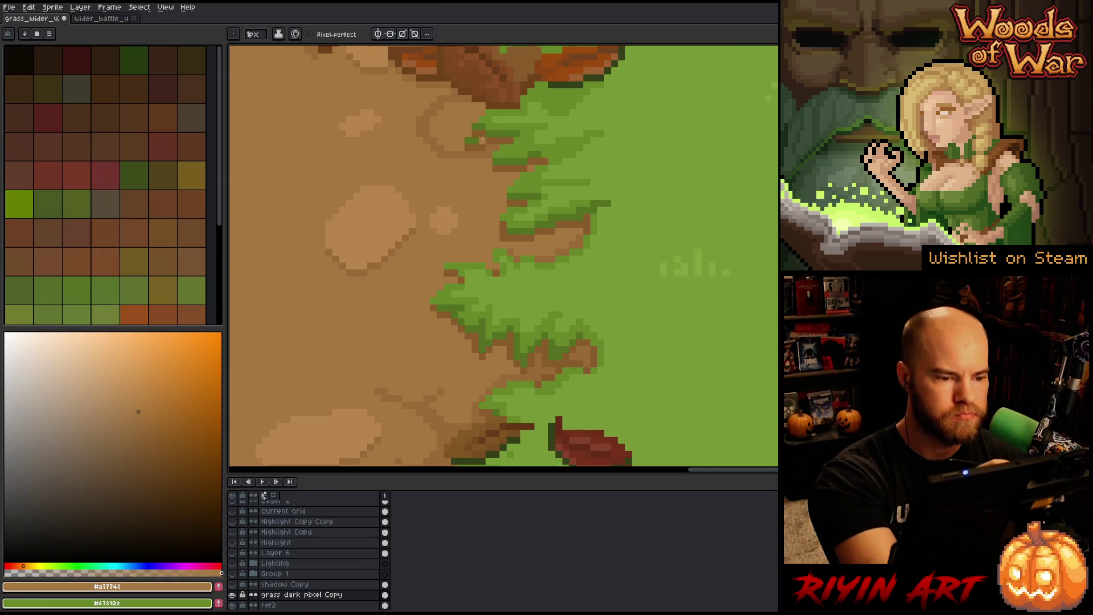
pyautogui.moveTo(468, 147); pyautogui.dragTo(485, 144)
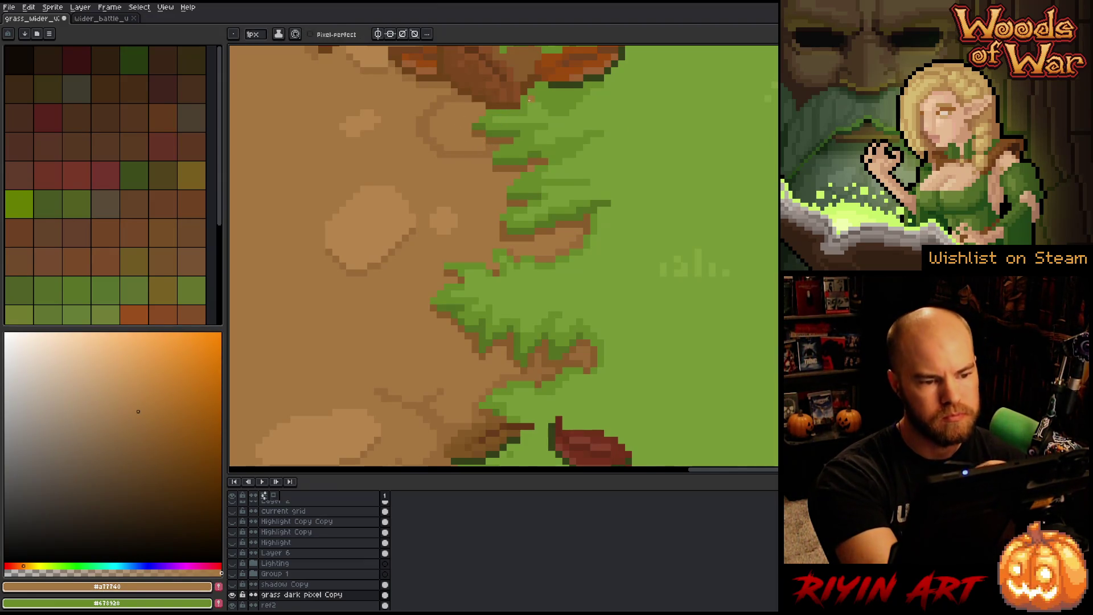
pyautogui.moveTo(635, 259); pyautogui.dragTo(681, 207)
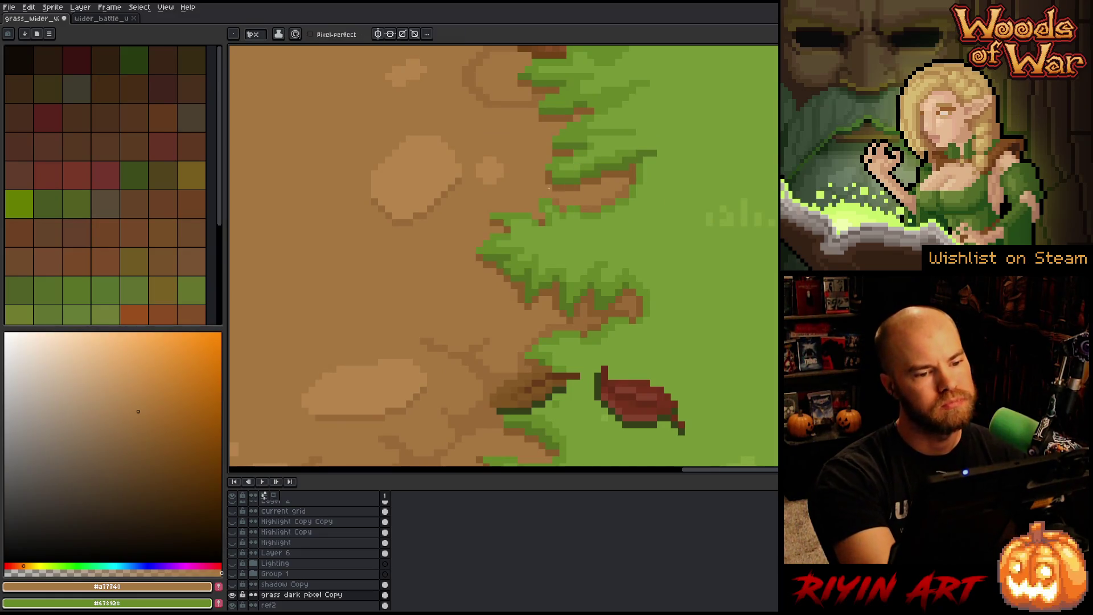
pyautogui.keyDown('alt'); pyautogui.click(561, 174); pyautogui.keyUp('alt')
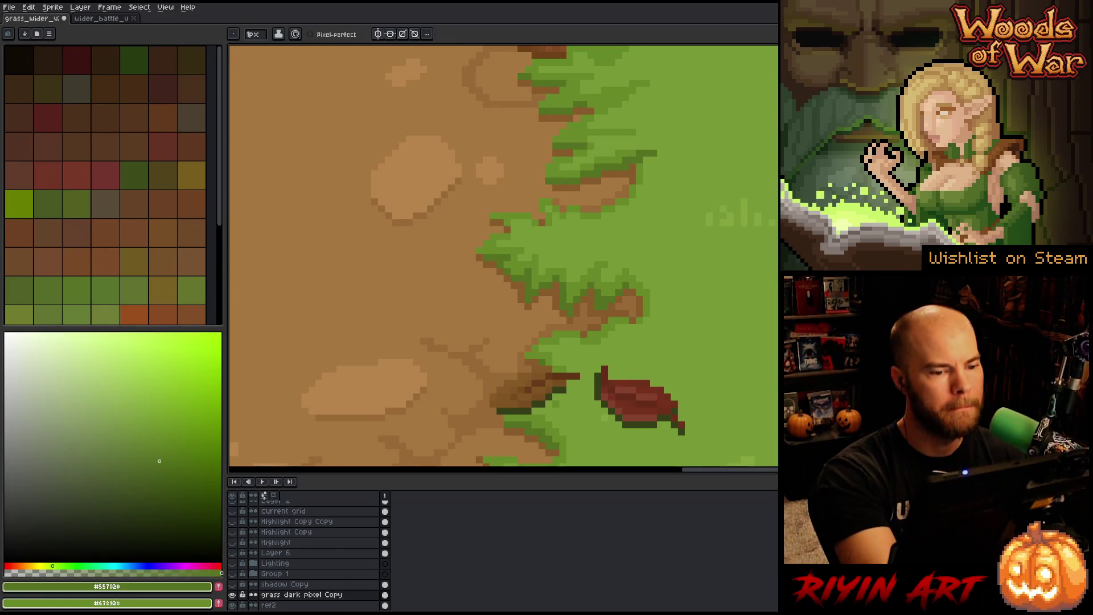
pyautogui.keyDown('alt'); pyautogui.click(564, 182); pyautogui.keyUp('alt')
pyautogui.moveTo(711, 278); pyautogui.dragTo(715, 245)
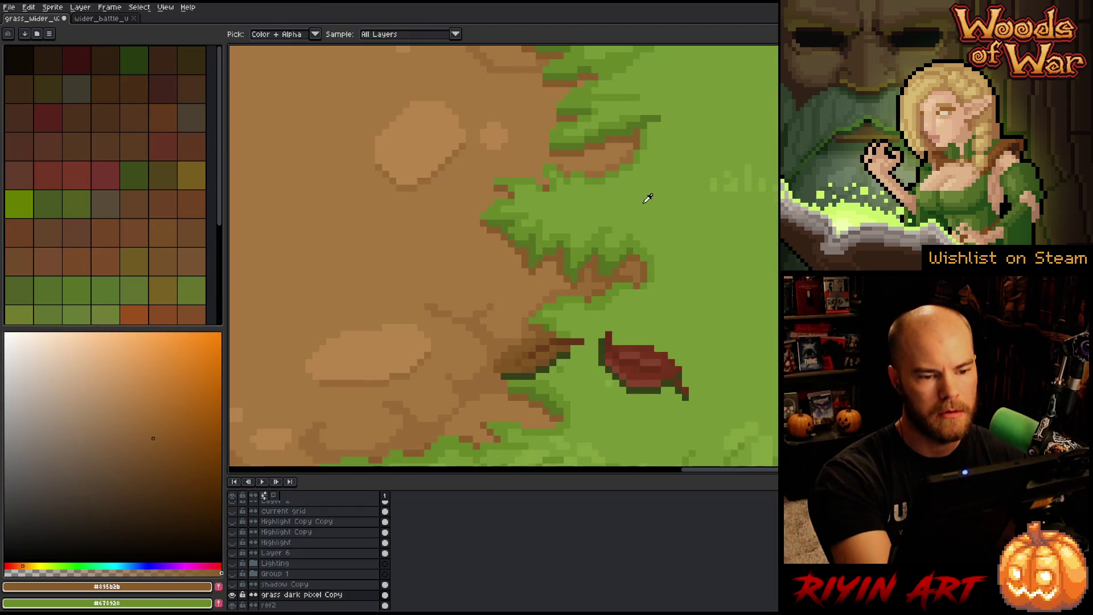
pyautogui.keyDown('alt'); pyautogui.click(601, 174); pyautogui.keyUp('alt')
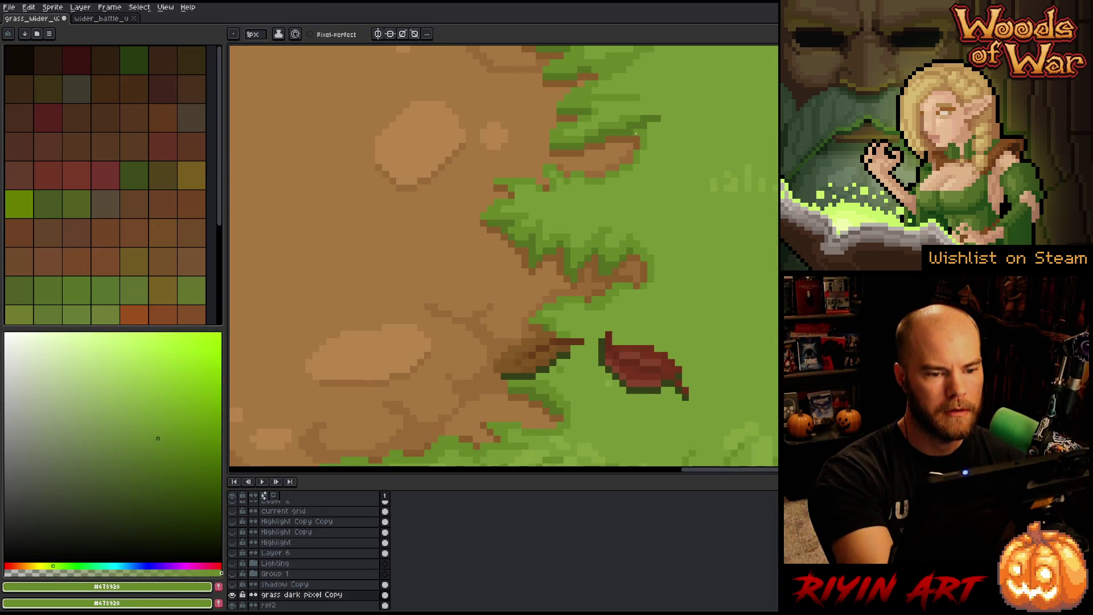
pyautogui.keyDown('alt'); pyautogui.click(617, 183); pyautogui.keyUp('alt')
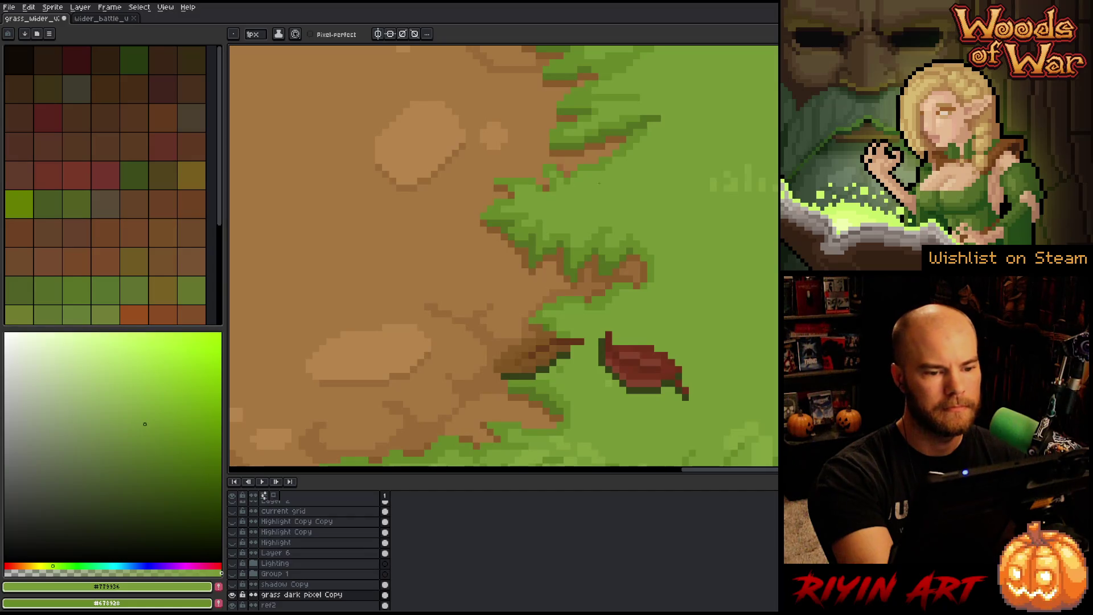
pyautogui.keyDown('alt'); pyautogui.click(617, 139); pyautogui.keyUp('alt')
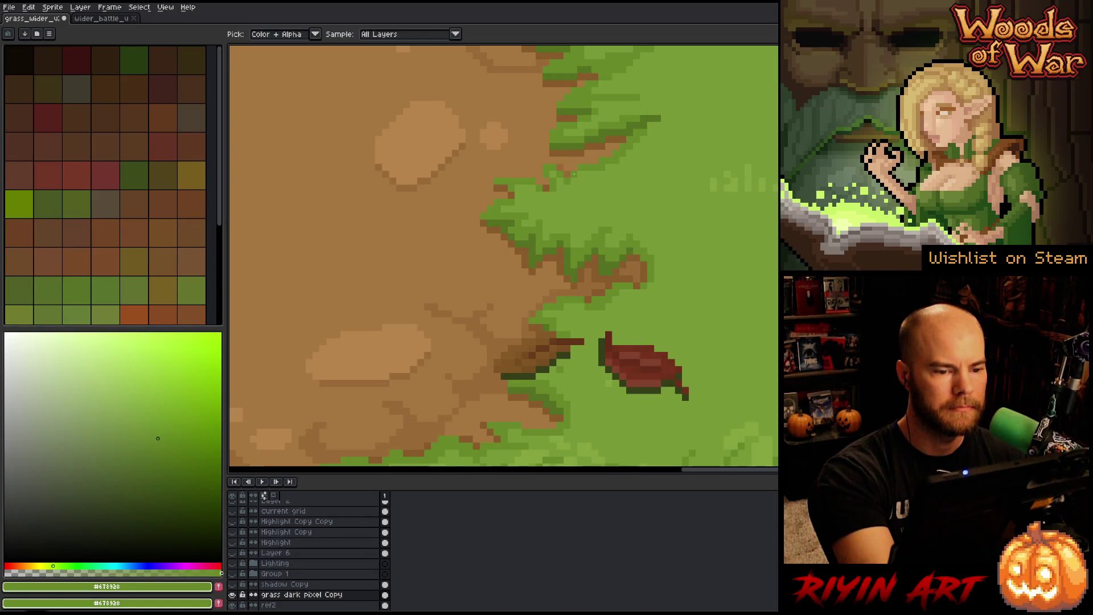
pyautogui.keyDown('alt'); pyautogui.click(512, 148); pyautogui.keyUp('alt')
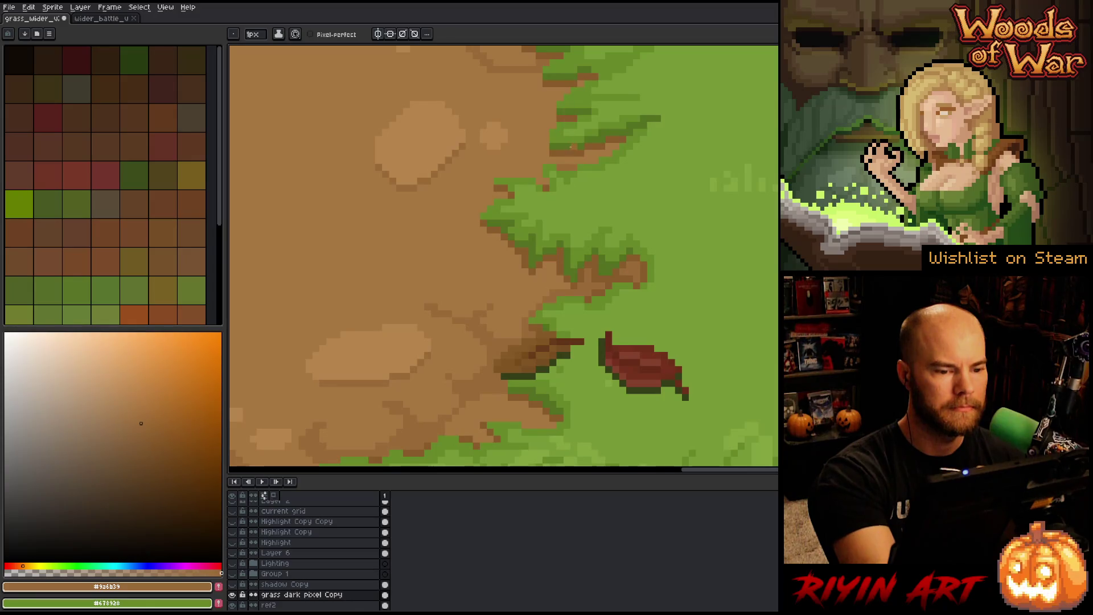
pyautogui.keyDown('alt'); pyautogui.click(572, 180); pyautogui.keyUp('alt')
pyautogui.keyDown('alt'); pyautogui.click(543, 190); pyautogui.keyUp('alt')
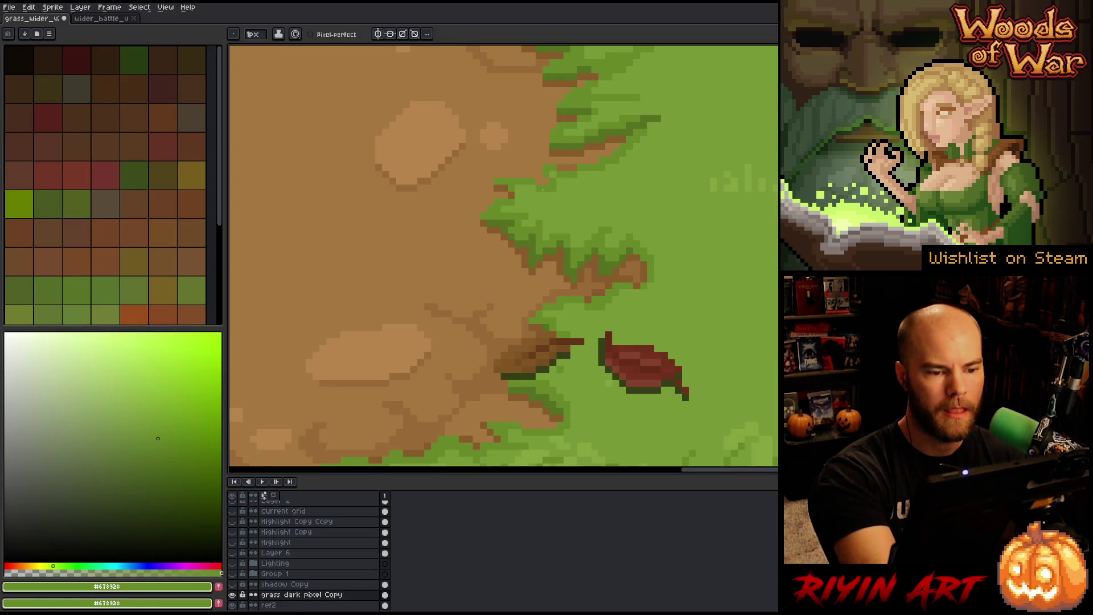
pyautogui.keyDown('alt'); pyautogui.click(501, 188); pyautogui.keyUp('alt')
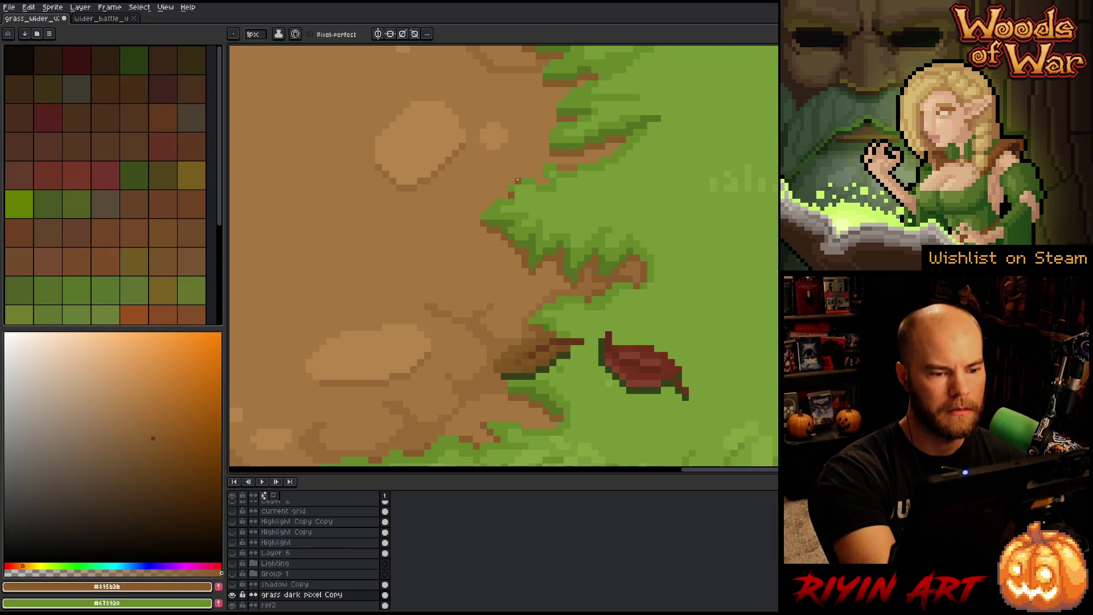
pyautogui.keyDown('alt'); pyautogui.click(524, 188); pyautogui.keyUp('alt')
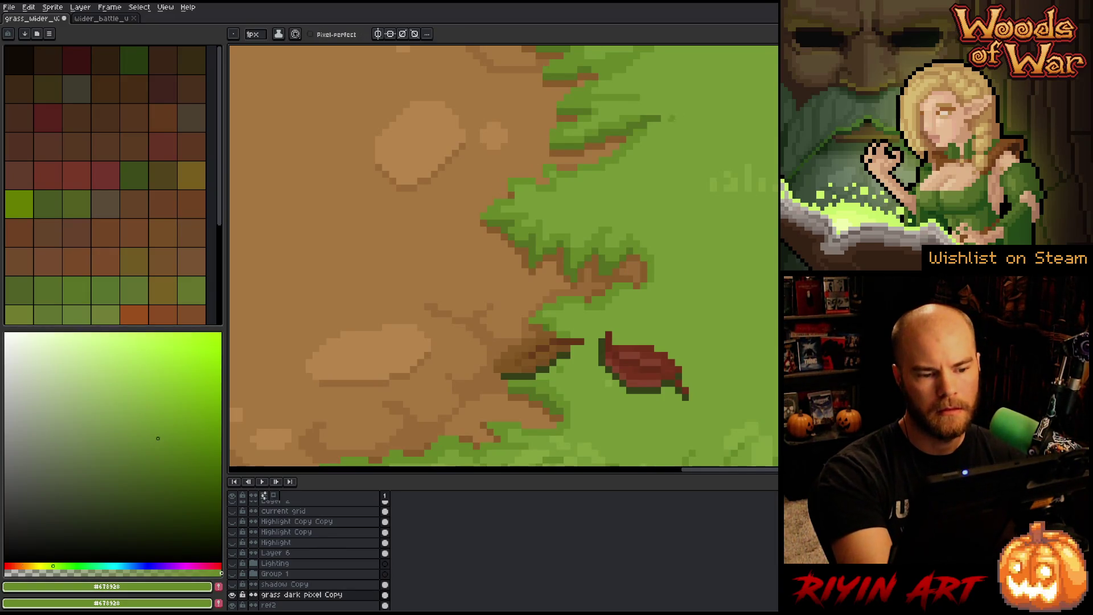
pyautogui.moveTo(552, 206); pyautogui.dragTo(540, 165)
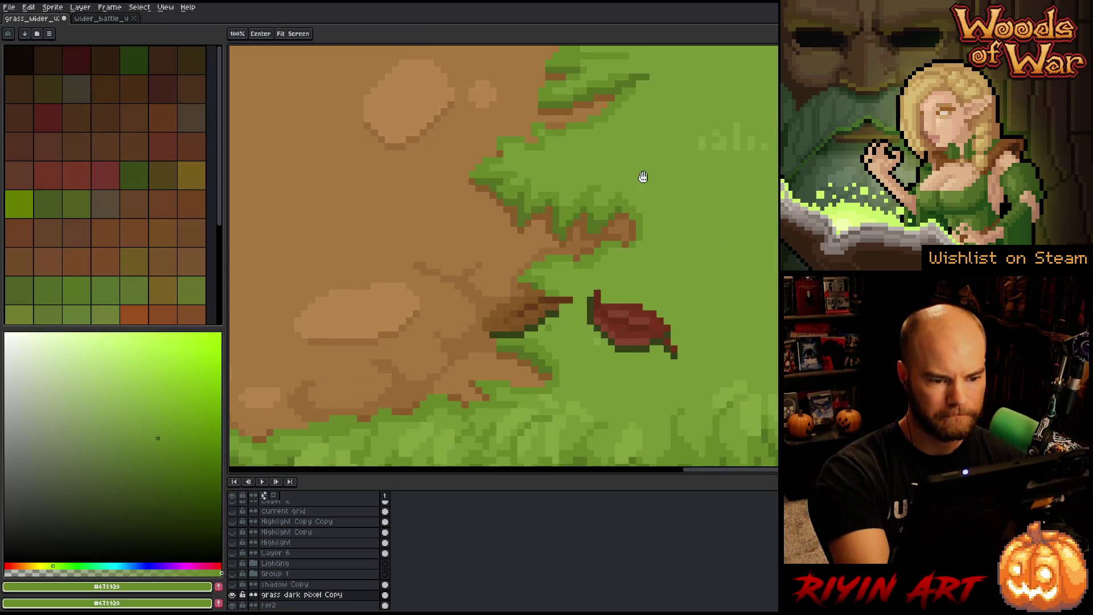
# Step: Add a diagonal dark green shadow along the tuft and grass-green pixels on its edge
pyautogui.keyDown('alt'); pyautogui.click(536, 220); pyautogui.keyUp('alt')
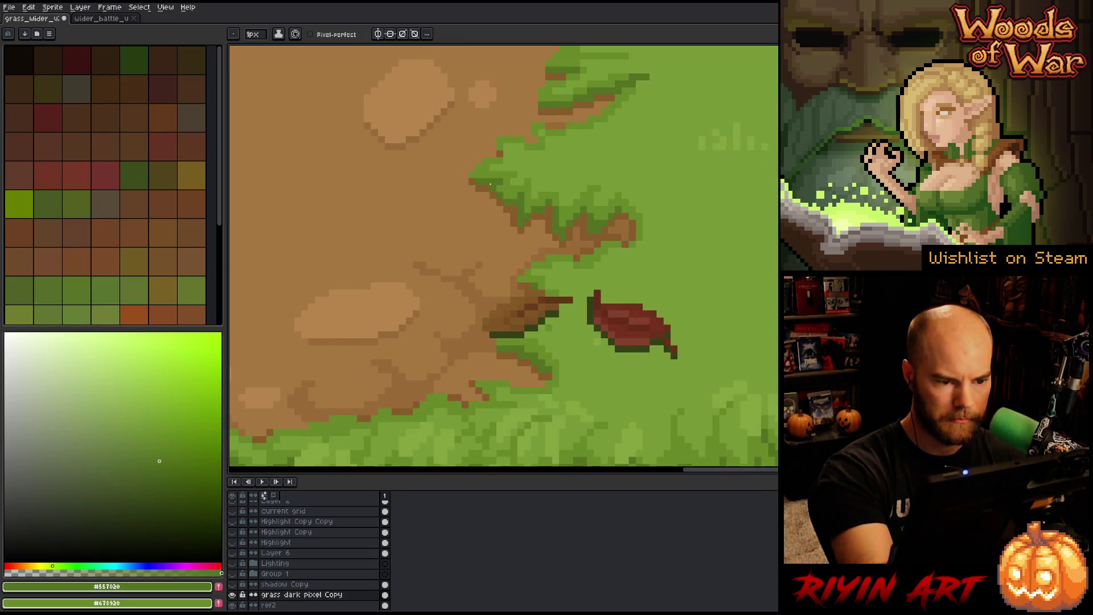
pyautogui.keyDown('alt'); pyautogui.click(474, 193); pyautogui.keyUp('alt')
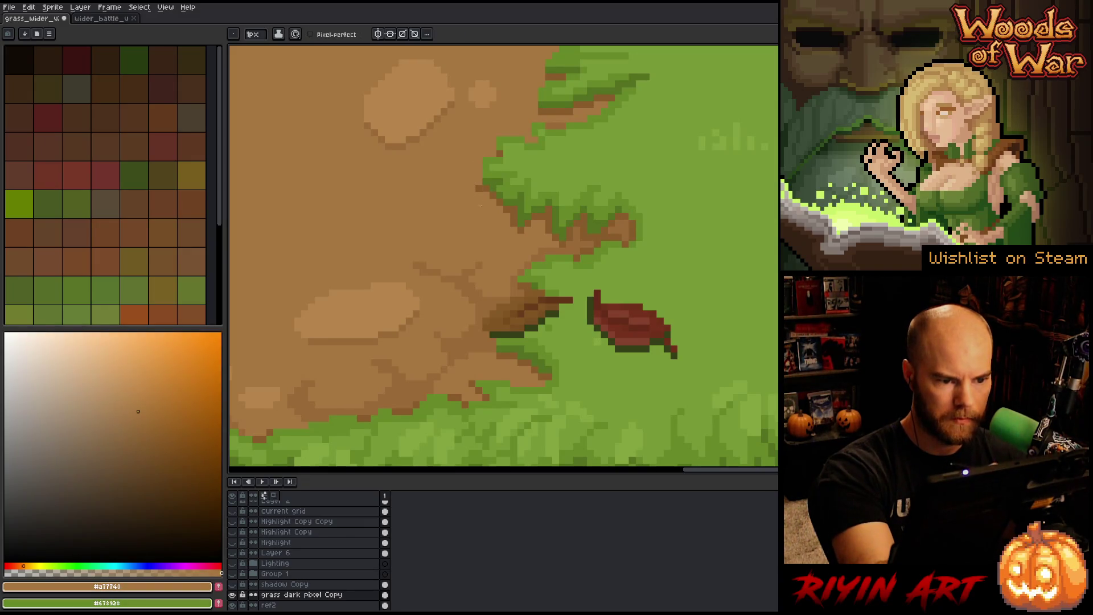
pyautogui.keyDown('alt'); pyautogui.click(502, 175); pyautogui.keyUp('alt')
pyautogui.moveTo(515, 231); pyautogui.dragTo(540, 257)
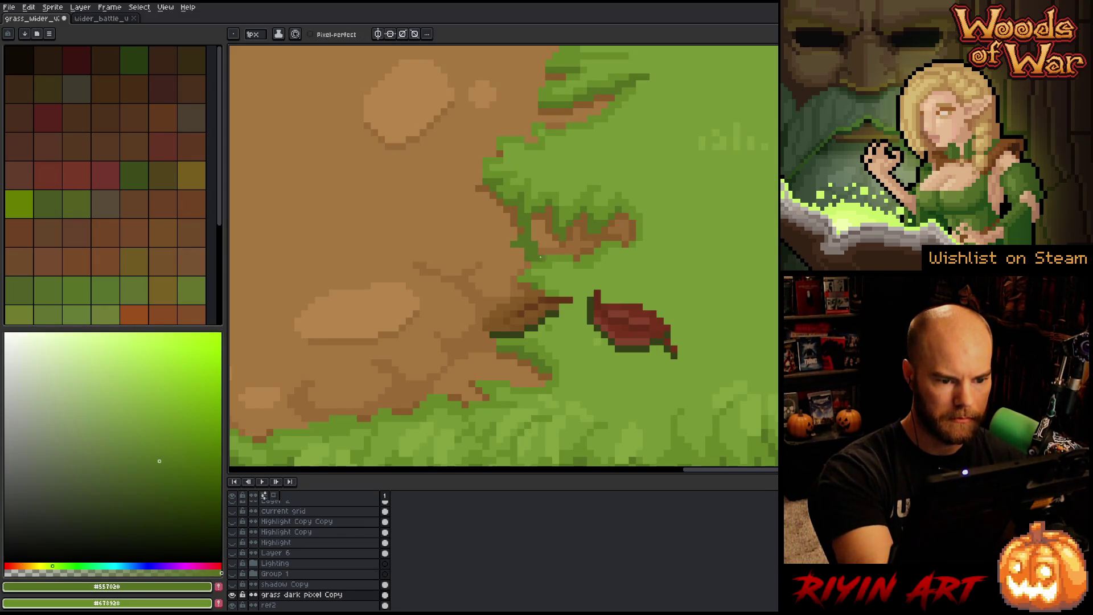
pyautogui.keyDown('alt'); pyautogui.click(521, 175); pyautogui.keyUp('alt')
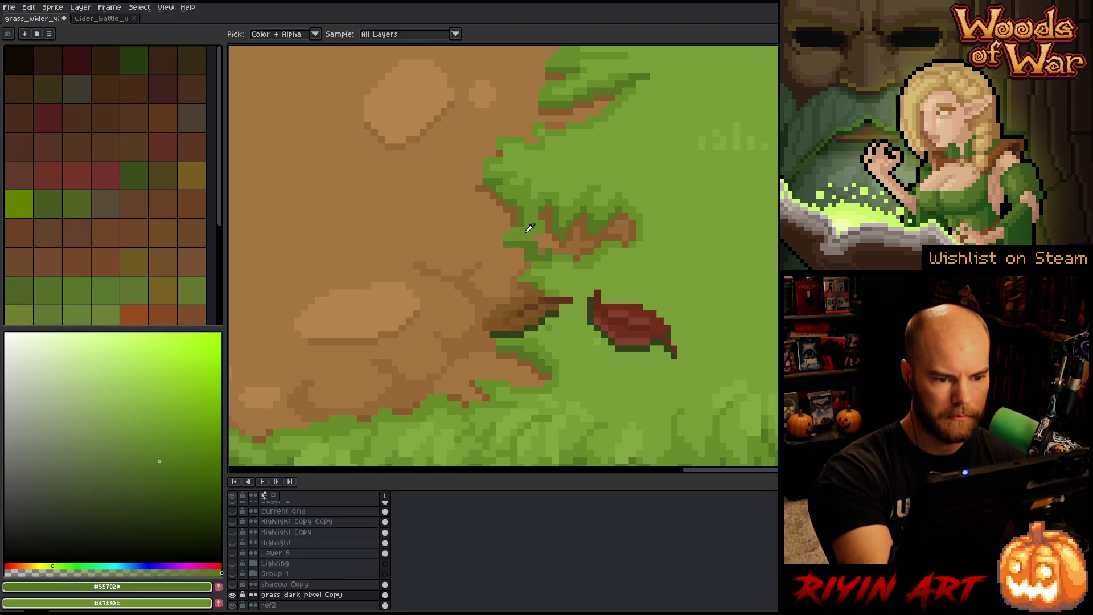
pyautogui.moveTo(545, 219); pyautogui.dragTo(551, 204)
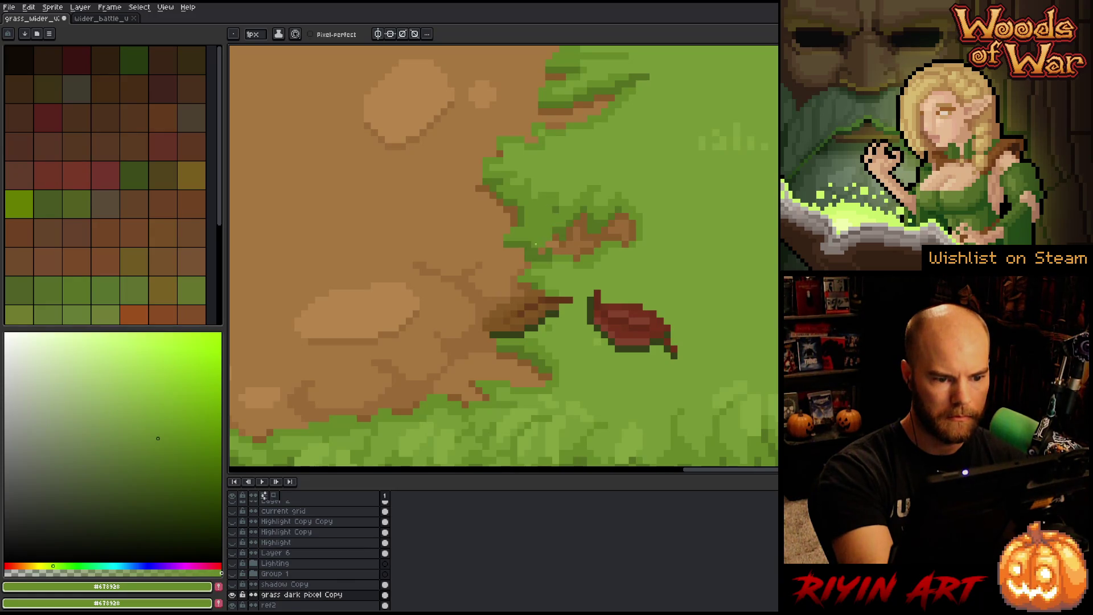
# Step: Darken the tuft base and paint the brown patch over with grass green
pyautogui.keyDown('alt'); pyautogui.click(543, 256); pyautogui.keyUp('alt')
pyautogui.keyDown('alt'); pyautogui.click(541, 242); pyautogui.keyUp('alt')
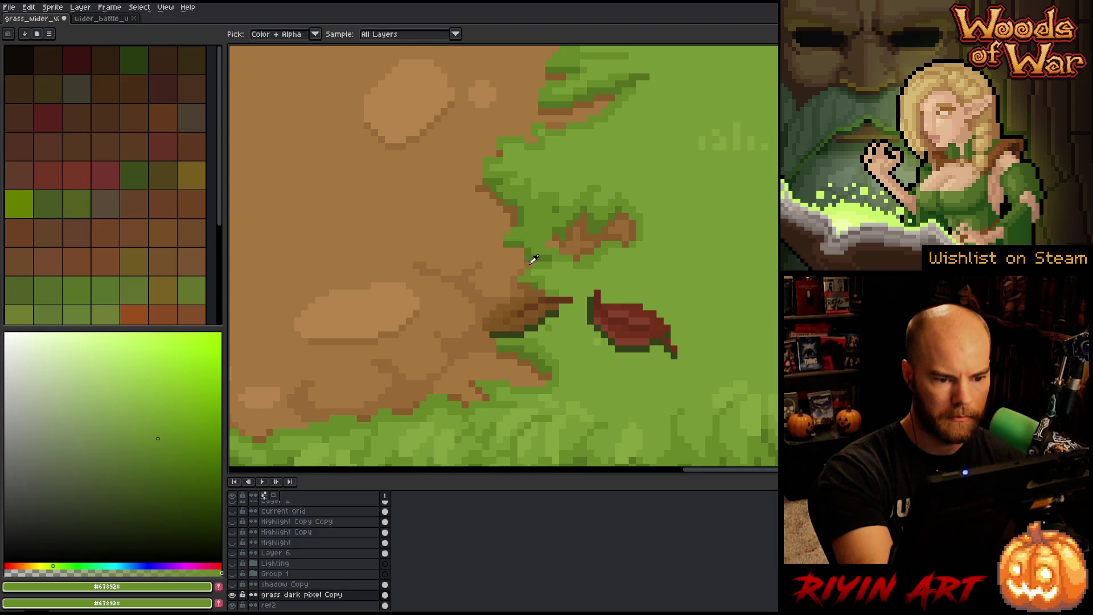
pyautogui.keyDown('alt'); pyautogui.click(528, 247); pyautogui.keyUp('alt')
pyautogui.keyDown('alt'); pyautogui.click(546, 227); pyautogui.keyUp('alt')
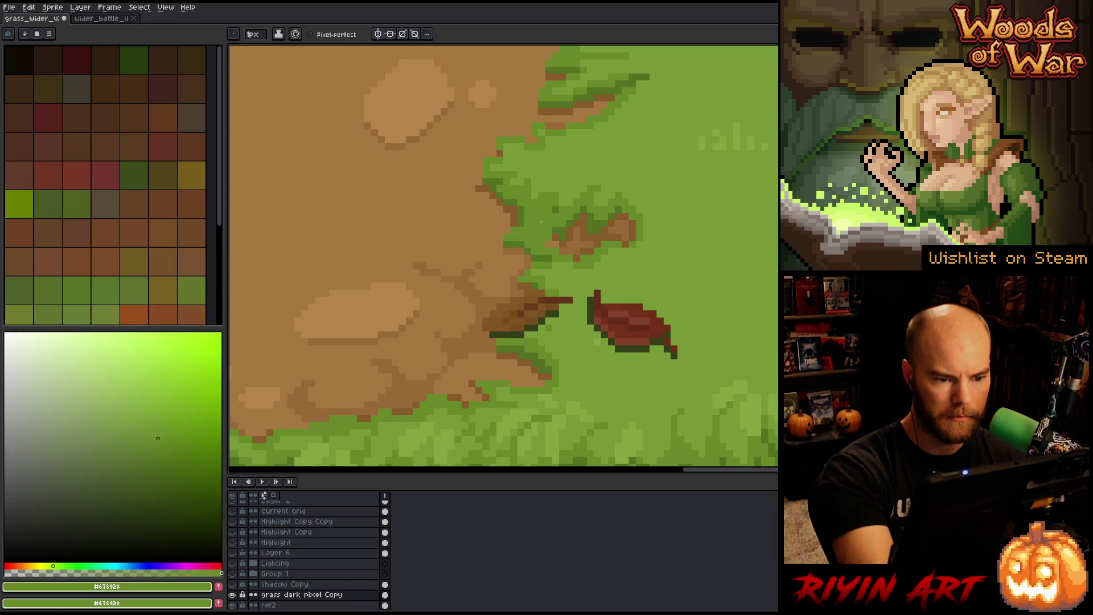
pyautogui.click(538, 250)
pyautogui.keyDown('alt'); pyautogui.click(560, 228); pyautogui.keyUp('alt')
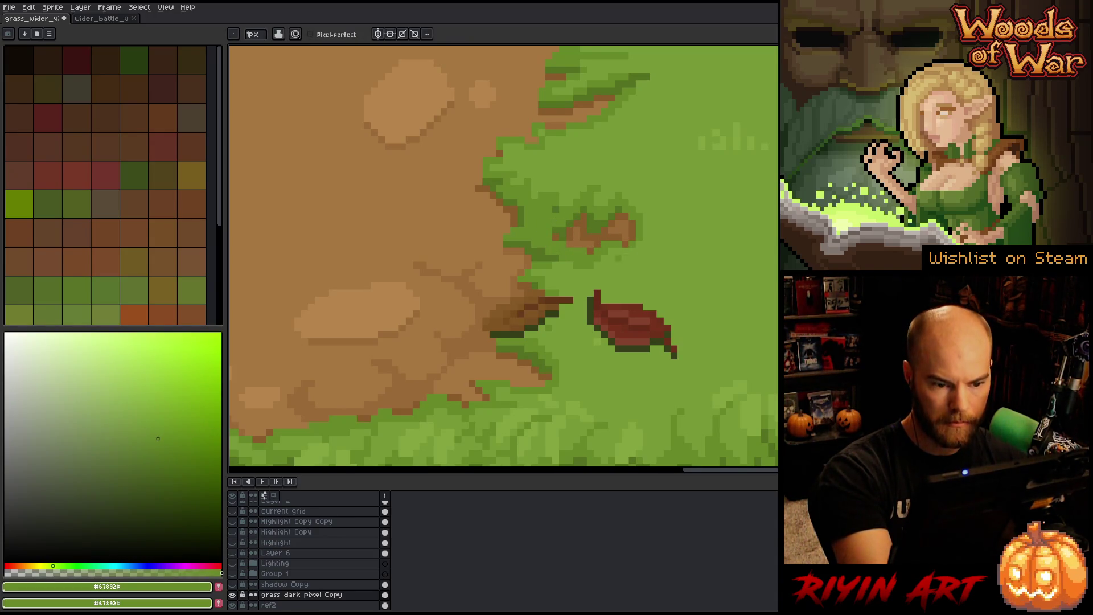
pyautogui.moveTo(619, 258)
pyautogui.mouseDown()
pyautogui.moveTo(557, 229)
pyautogui.moveTo(552, 212)
pyautogui.moveTo(592, 236)
pyautogui.mouseUp()
pyautogui.keyDown('alt'); pyautogui.click(560, 216); pyautogui.keyUp('alt')
pyautogui.moveTo(553, 197)
pyautogui.mouseDown()
pyautogui.moveTo(548, 214)
pyautogui.moveTo(569, 220)
pyautogui.moveTo(531, 234)
pyautogui.mouseUp()
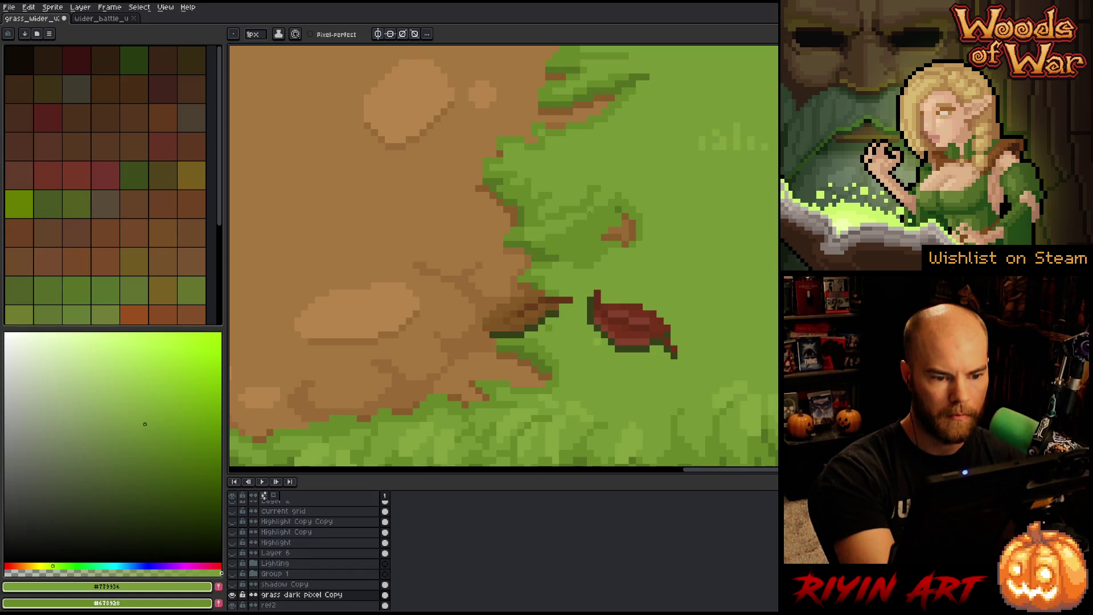
# Step: Paint over the small orange leaf with lighter grass green, then shift toward the lower grass
pyautogui.keyDown('alt'); pyautogui.click(543, 235); pyautogui.keyUp('alt')
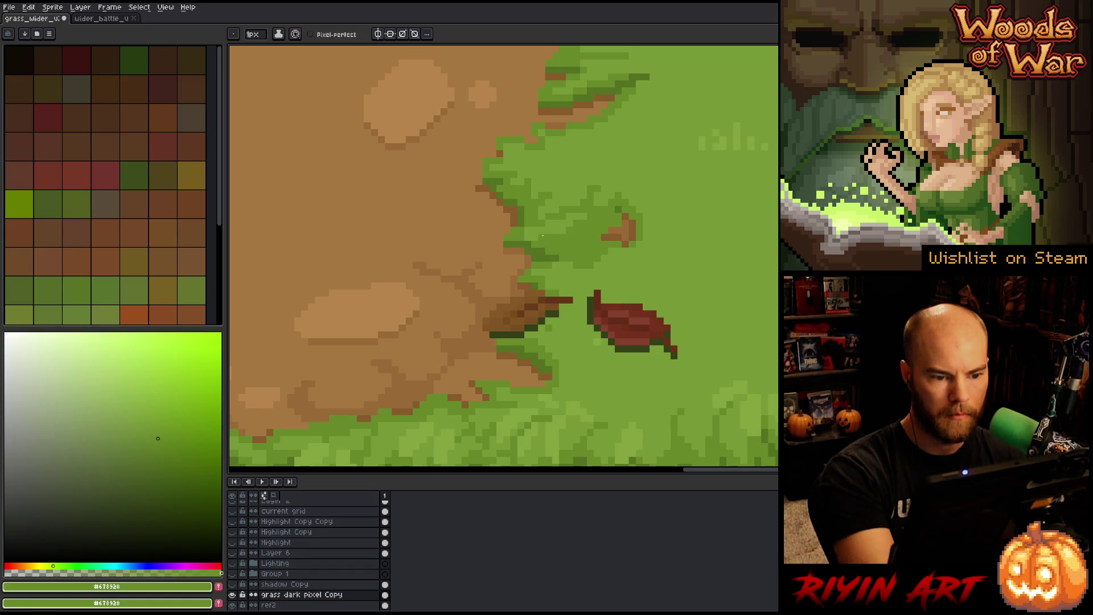
pyautogui.keyDown('alt'); pyautogui.click(556, 202); pyautogui.keyUp('alt')
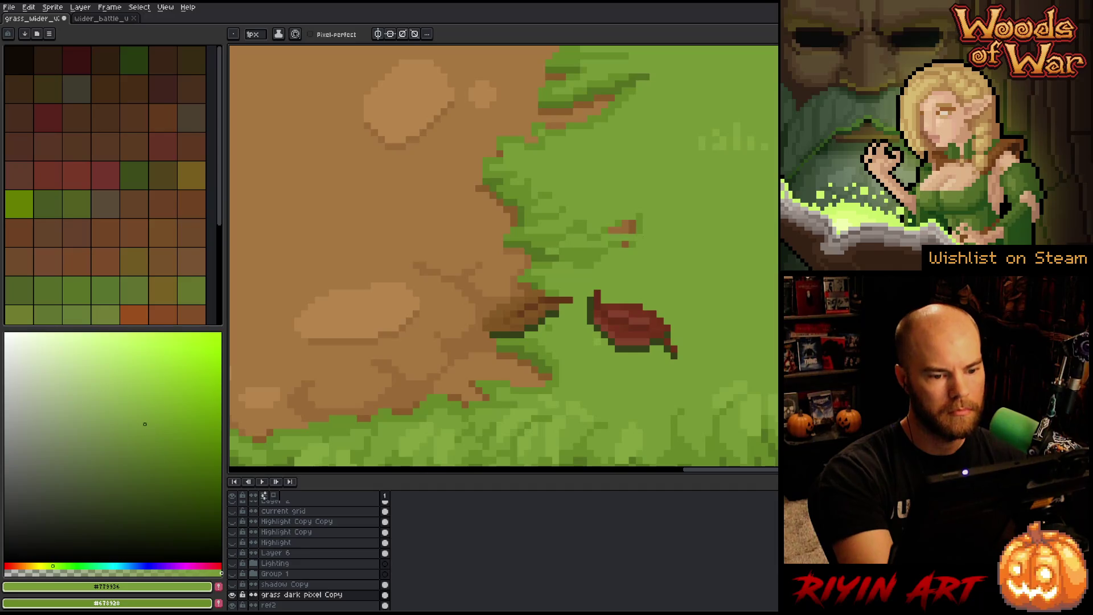
pyautogui.moveTo(569, 242)
pyautogui.mouseDown()
pyautogui.moveTo(639, 221)
pyautogui.moveTo(597, 233)
pyautogui.mouseUp()
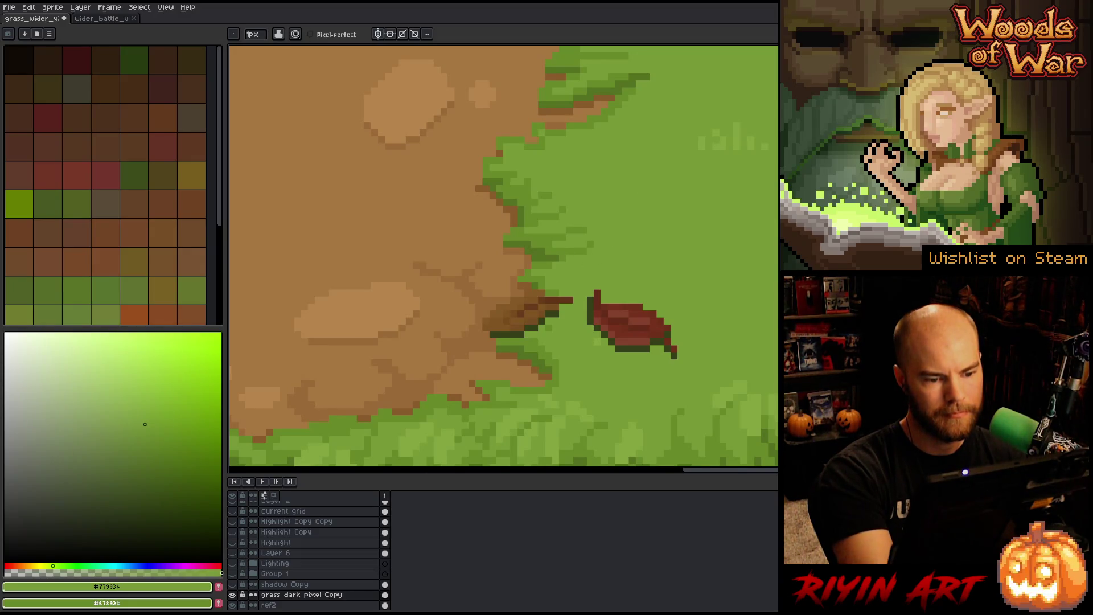
pyautogui.keyDown('alt'); pyautogui.click(584, 278); pyautogui.keyUp('alt')
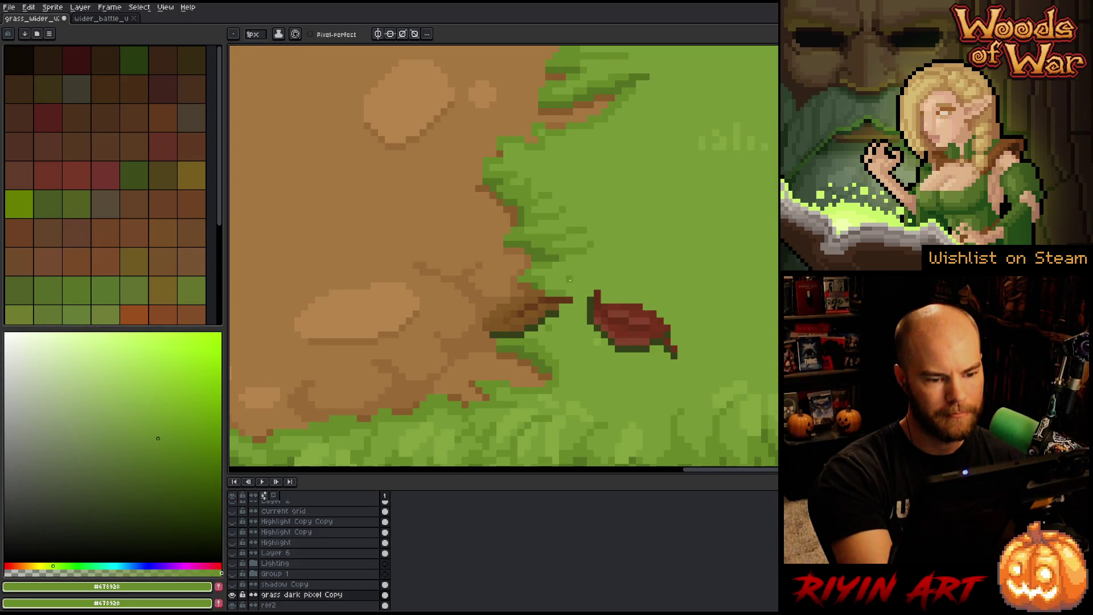
pyautogui.keyDown('alt'); pyautogui.click(543, 179); pyautogui.keyUp('alt')
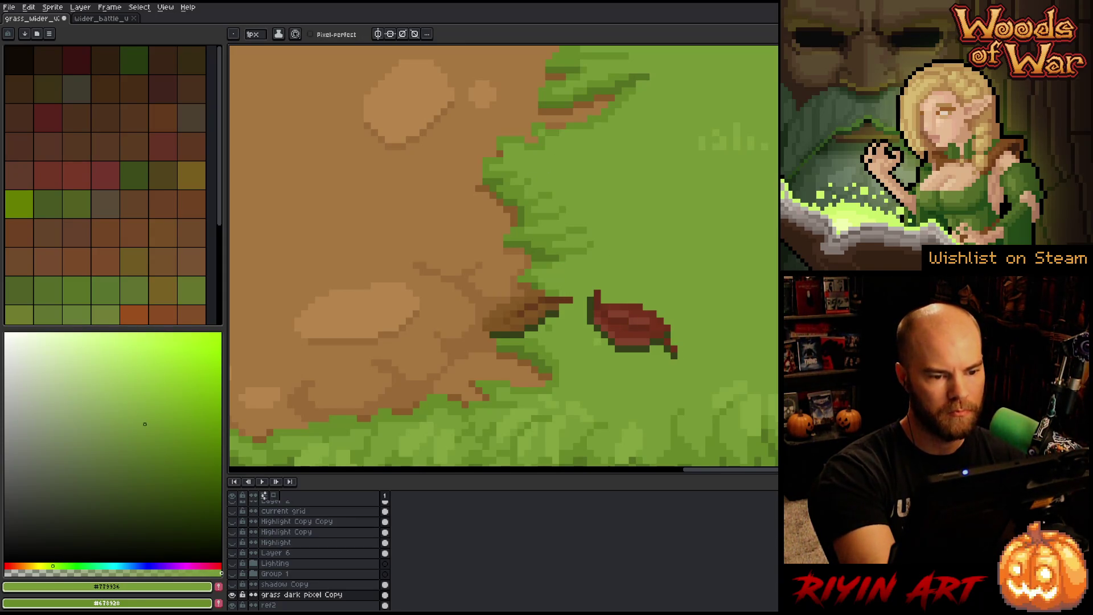
pyautogui.moveTo(764, 361); pyautogui.dragTo(722, 308)
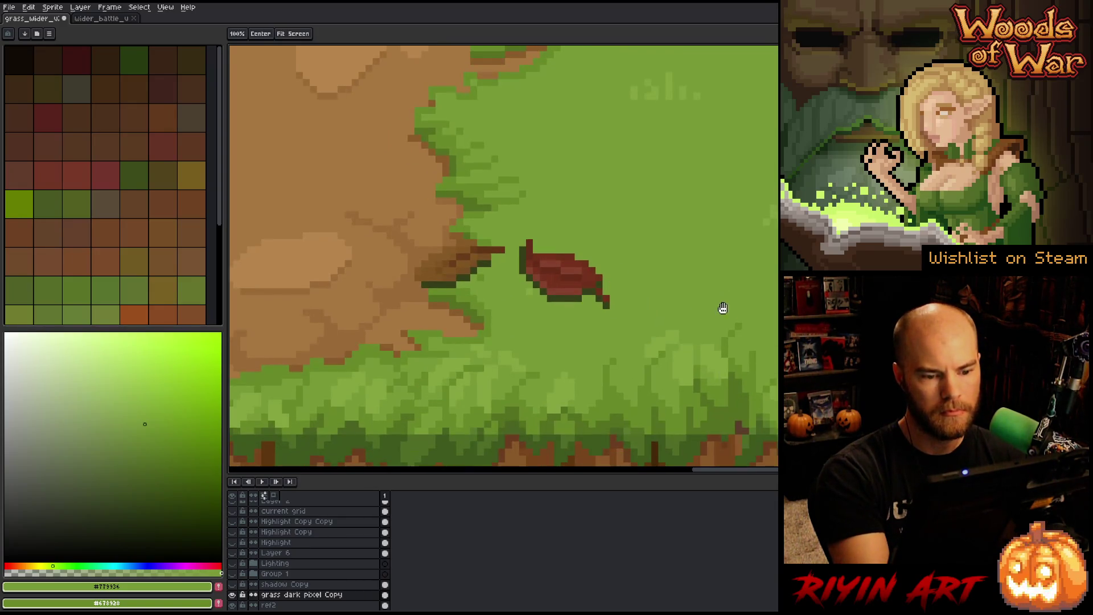
pyautogui.keyDown('alt'); pyautogui.click(481, 273); pyautogui.keyUp('alt')
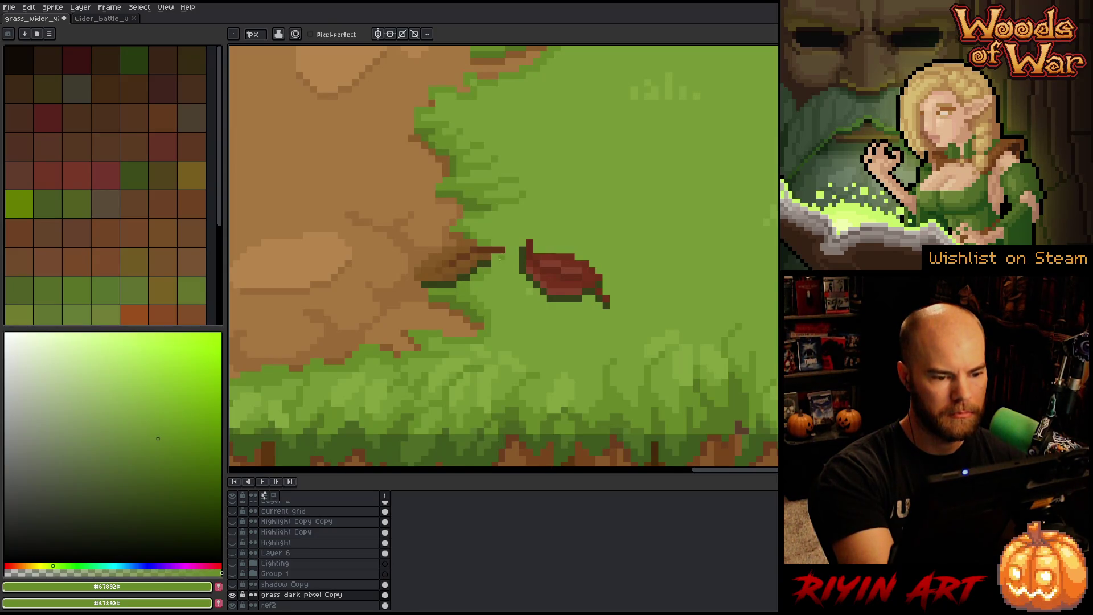
pyautogui.keyDown('alt'); pyautogui.click(510, 249); pyautogui.keyUp('alt')
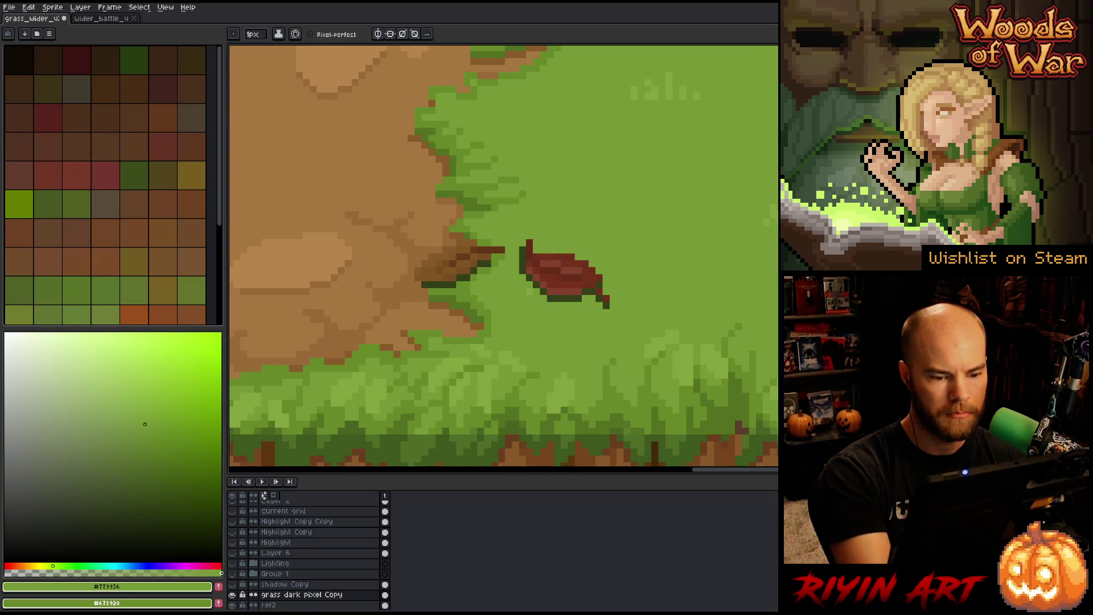
pyautogui.press('b')
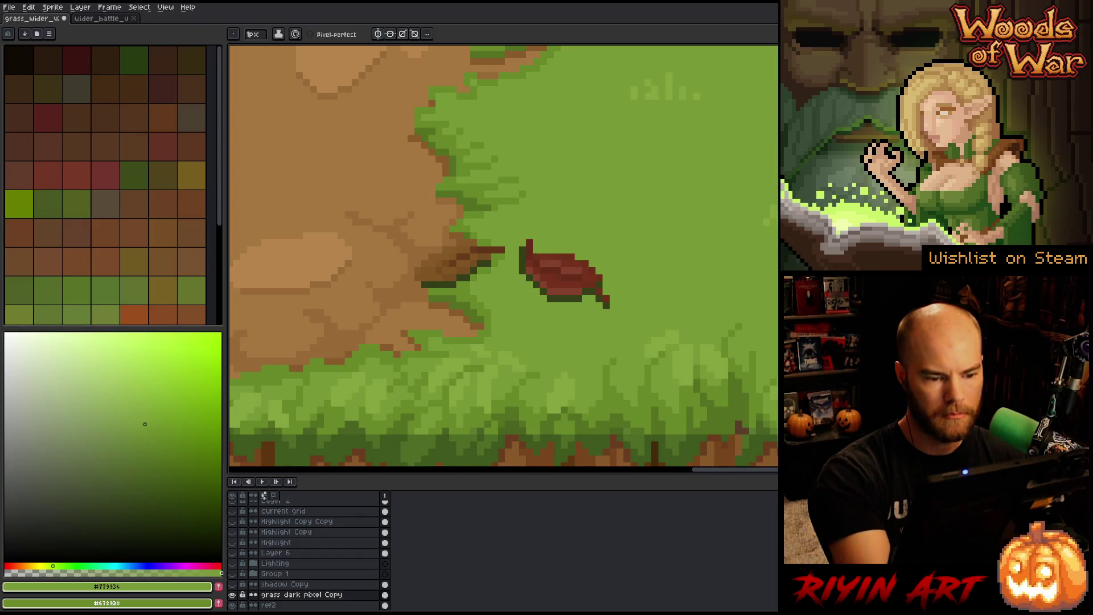
# Step: Zoom out and marquee-select the grass-and-dirt ground under the checkered strip
pyautogui.scroll(-3, 736, 291)
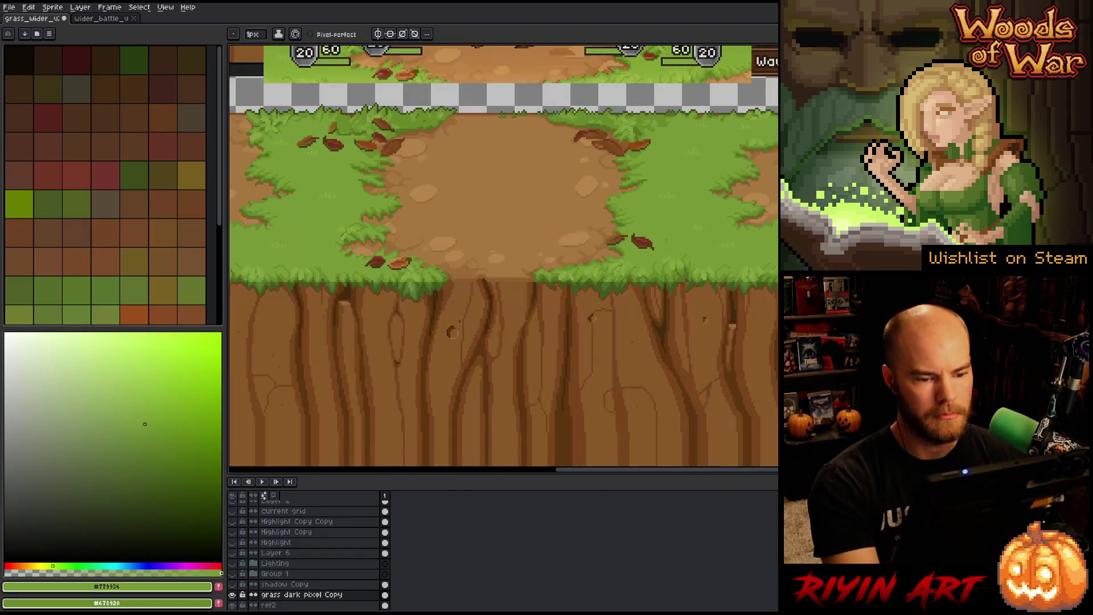
pyautogui.press('m')
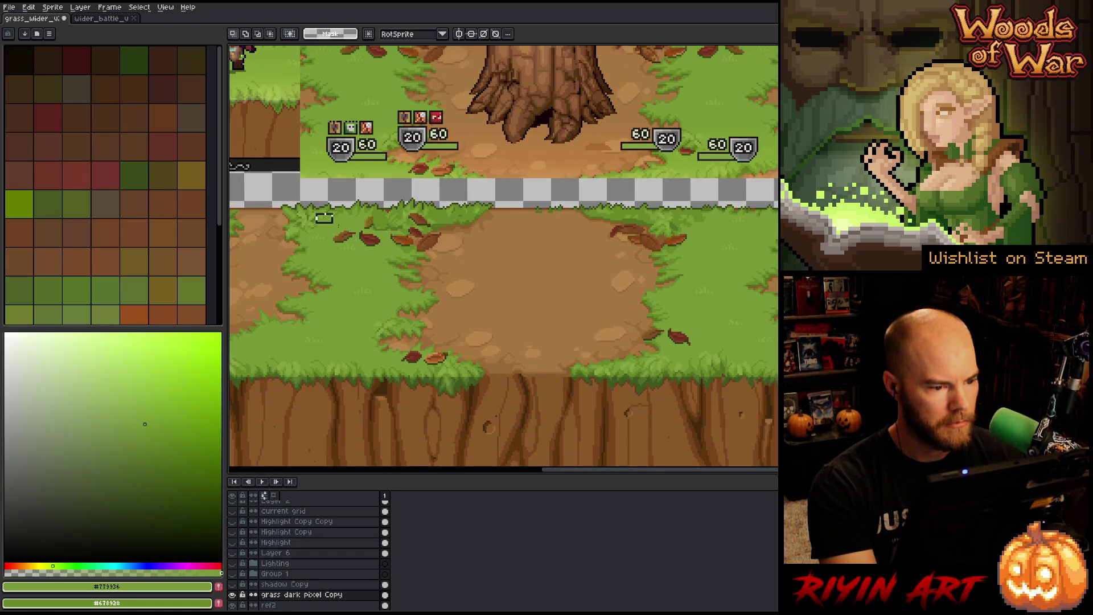
pyautogui.moveTo(315, 212)
pyautogui.mouseDown()
pyautogui.moveTo(672, 377)
pyautogui.moveTo(736, 374)
pyautogui.mouseUp()
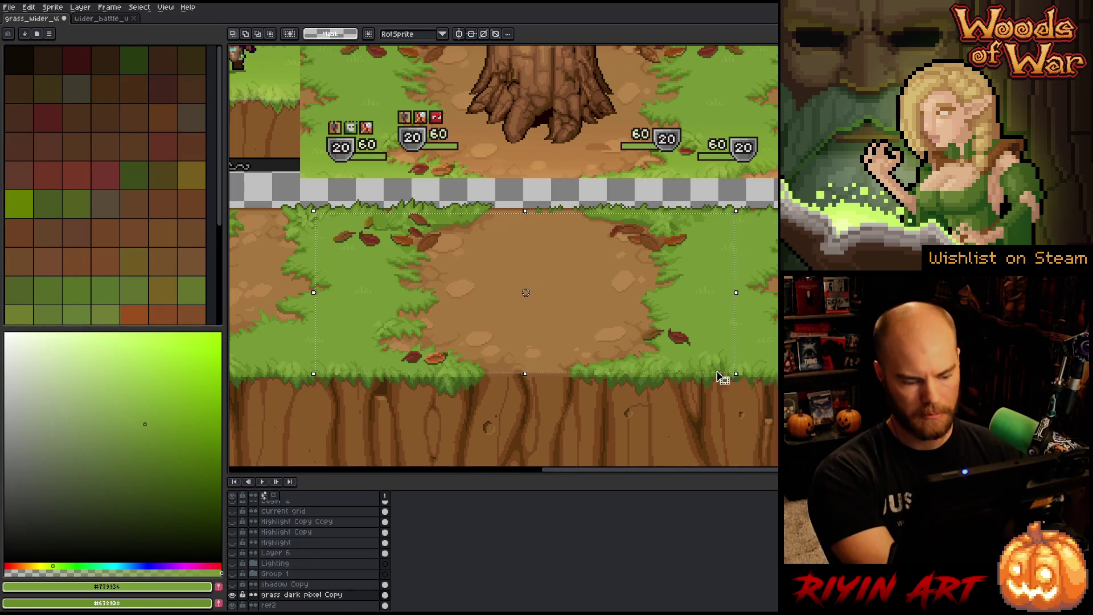
pyautogui.scroll(3, 325, 215)
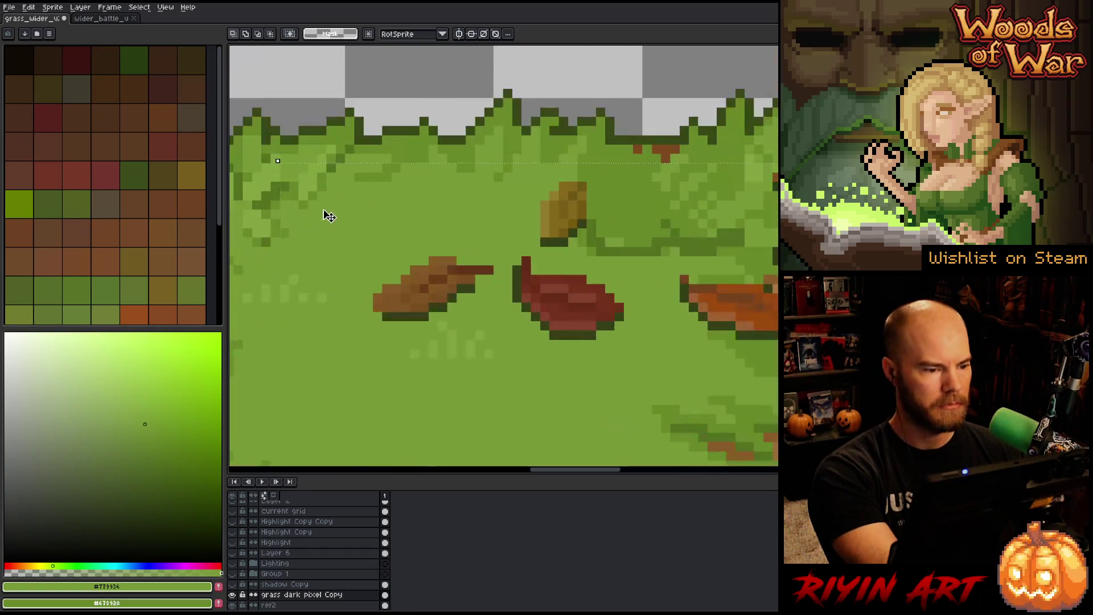
# Step: Replace dark green #333e18 with grass green #678928 inside the selected ground
pyautogui.hotkey('shift', 'r')
pyautogui.click(588, 256)
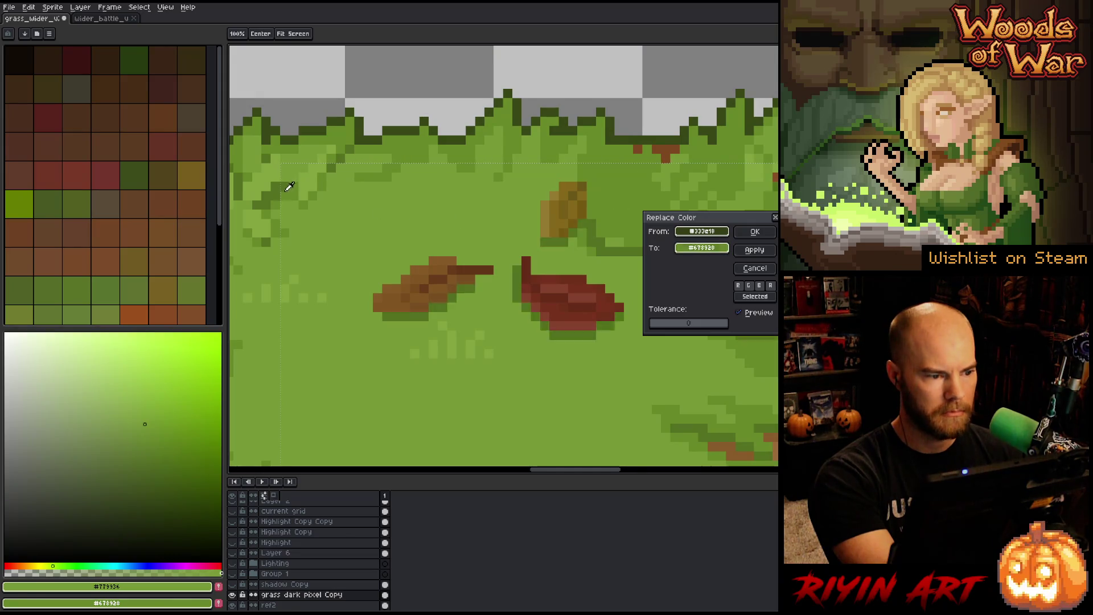
pyautogui.click(747, 230)
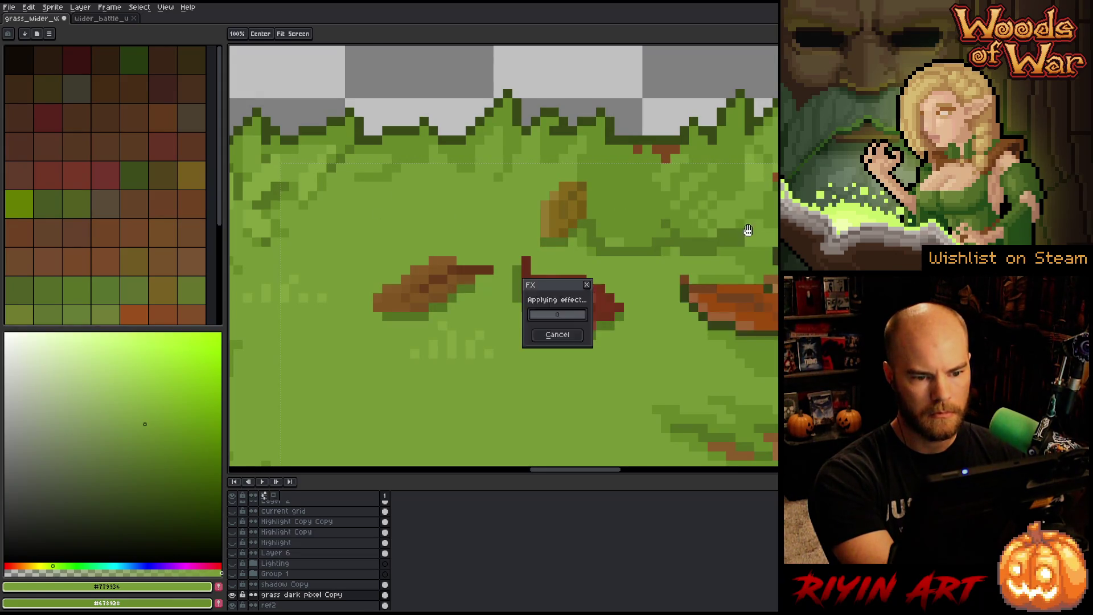
pyautogui.moveTo(672, 280); pyautogui.dragTo(518, 403)
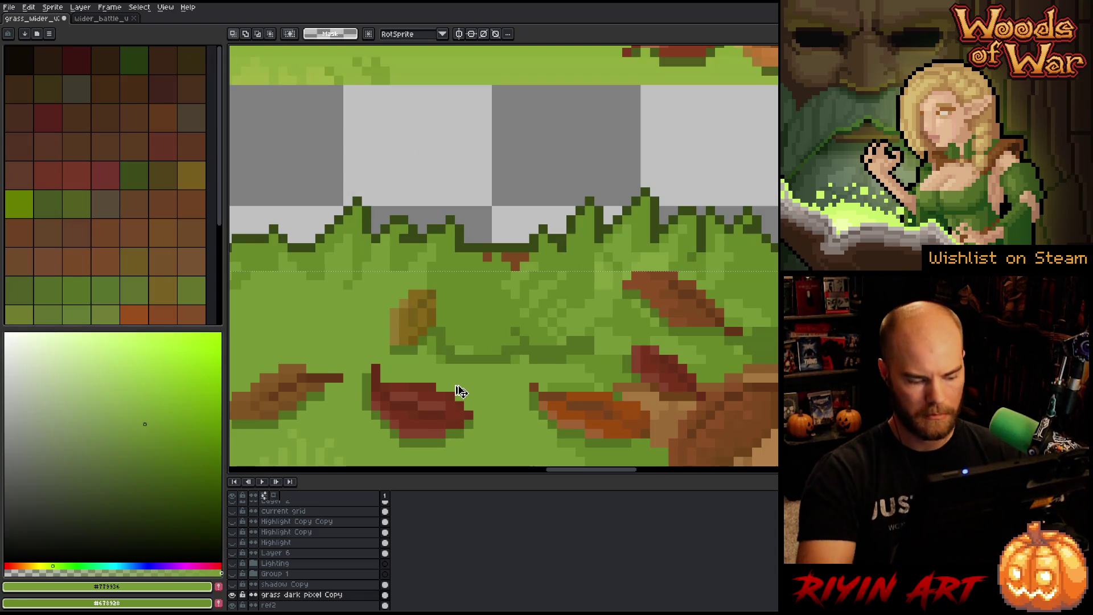
# Step: Lighten dark grass pixels right of the small leaf and near the leaves with #77993c
pyautogui.press('b')
pyautogui.keyDown('alt'); pyautogui.click(442, 313); pyautogui.keyUp('alt')
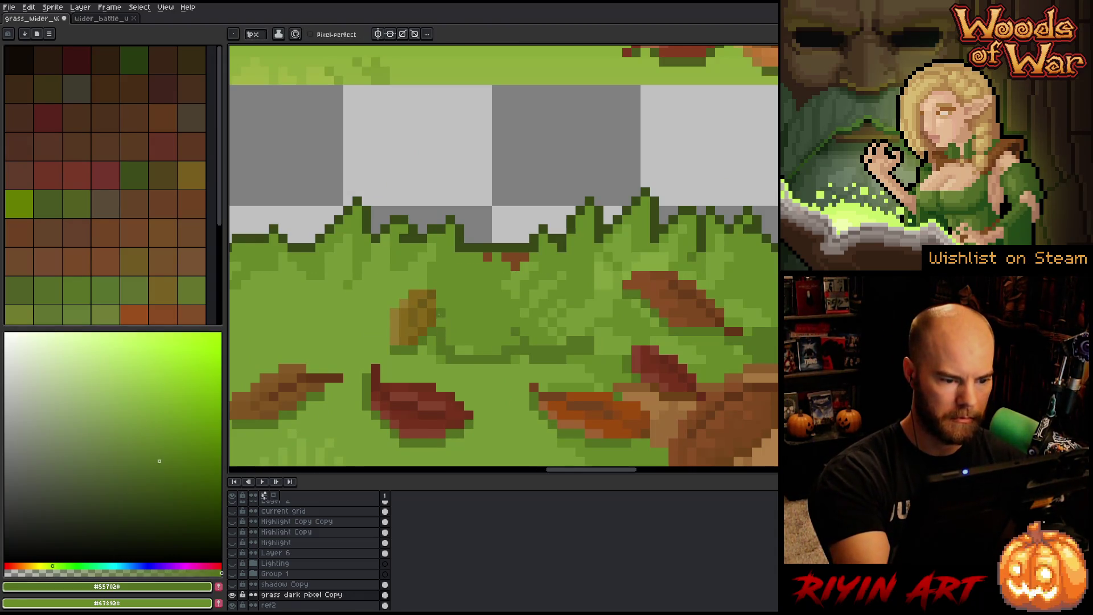
pyautogui.keyDown('alt'); pyautogui.click(432, 357); pyautogui.keyUp('alt')
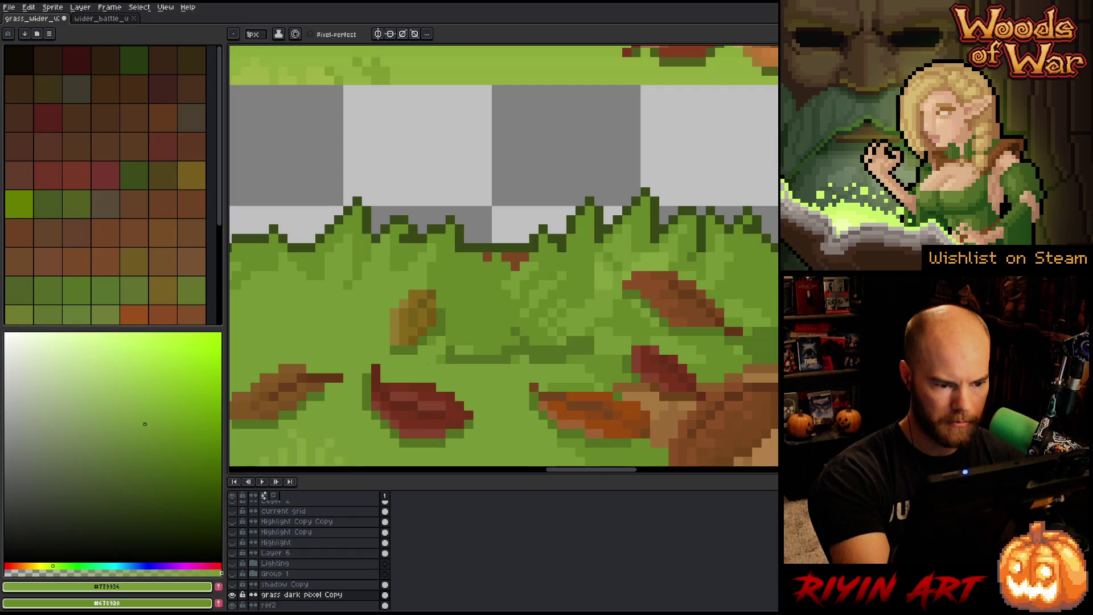
pyautogui.moveTo(459, 306)
pyautogui.mouseDown()
pyautogui.moveTo(450, 342)
pyautogui.moveTo(454, 313)
pyautogui.moveTo(433, 285)
pyautogui.moveTo(481, 307)
pyautogui.moveTo(472, 353)
pyautogui.moveTo(488, 319)
pyautogui.moveTo(516, 331)
pyautogui.moveTo(506, 294)
pyautogui.moveTo(484, 315)
pyautogui.mouseUp()
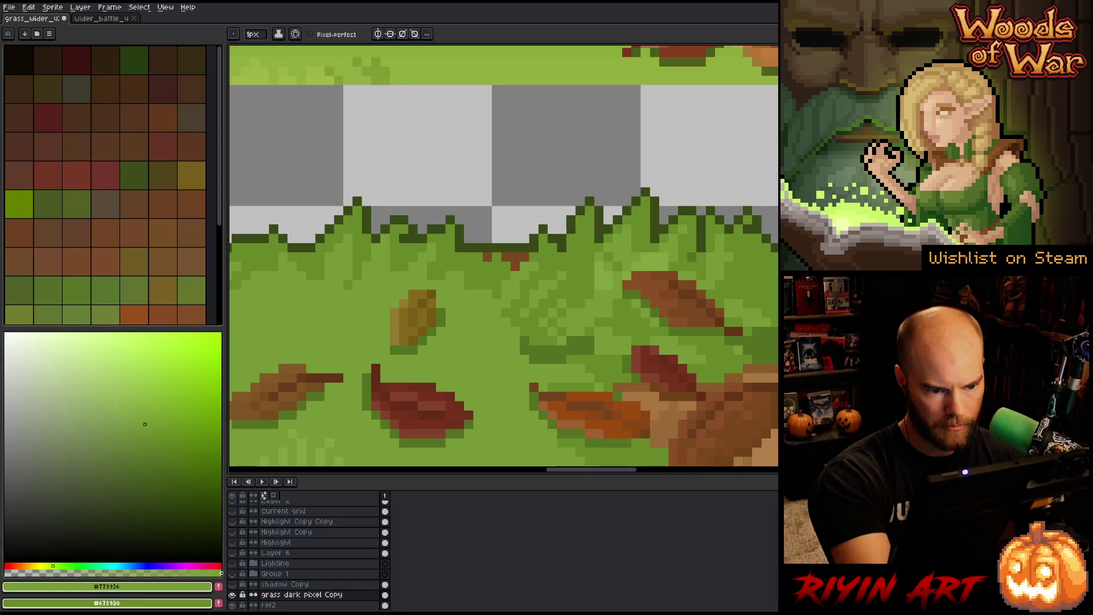
pyautogui.keyDown('alt'); pyautogui.click(500, 347); pyautogui.keyUp('alt')
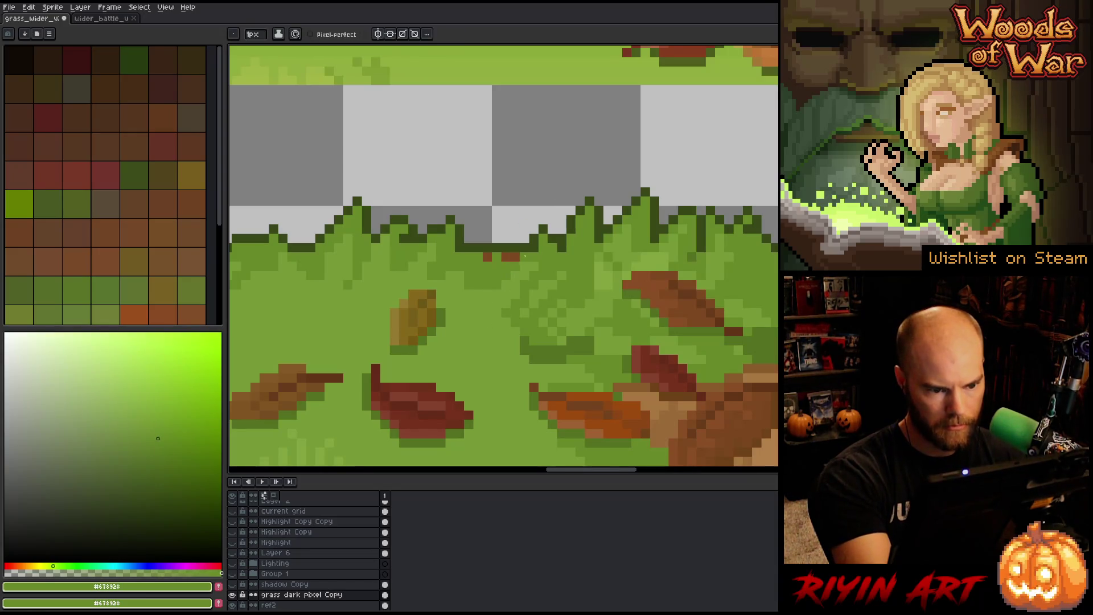
pyautogui.keyDown('alt'); pyautogui.click(473, 284); pyautogui.keyUp('alt')
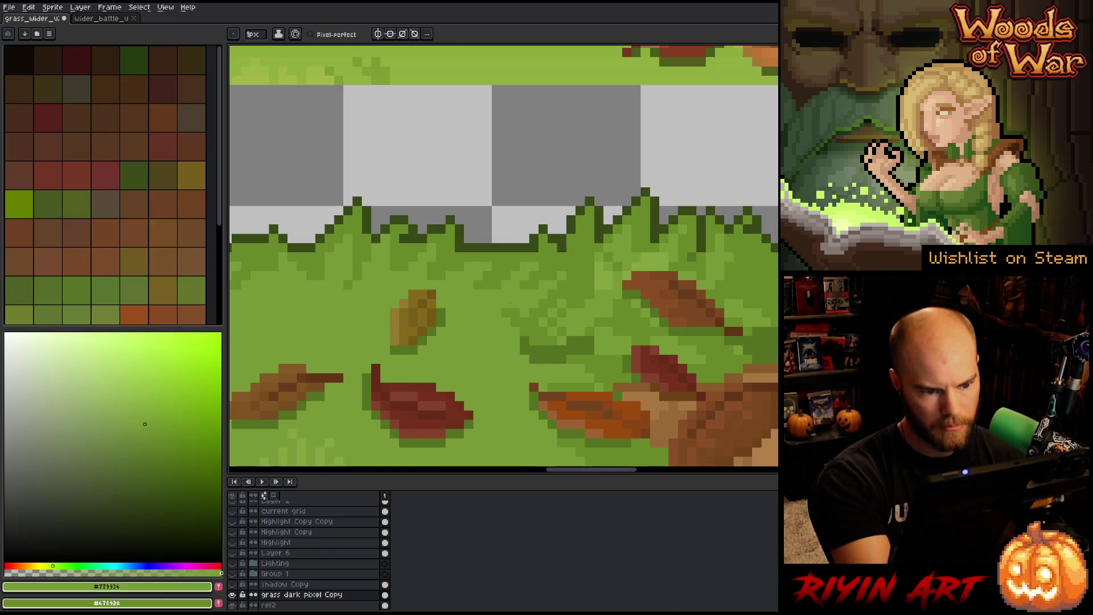
pyautogui.moveTo(541, 359)
pyautogui.mouseDown()
pyautogui.moveTo(584, 348)
pyautogui.moveTo(523, 350)
pyautogui.moveTo(528, 330)
pyautogui.mouseUp()
# Step: Lighten the middle and upper-right grass, adding a few brighter #84A33C pixels
pyautogui.keyDown('alt'); pyautogui.click(591, 343); pyautogui.keyUp('alt')
pyautogui.click(589, 348)
pyautogui.keyDown('alt'); pyautogui.click(579, 320); pyautogui.keyUp('alt')
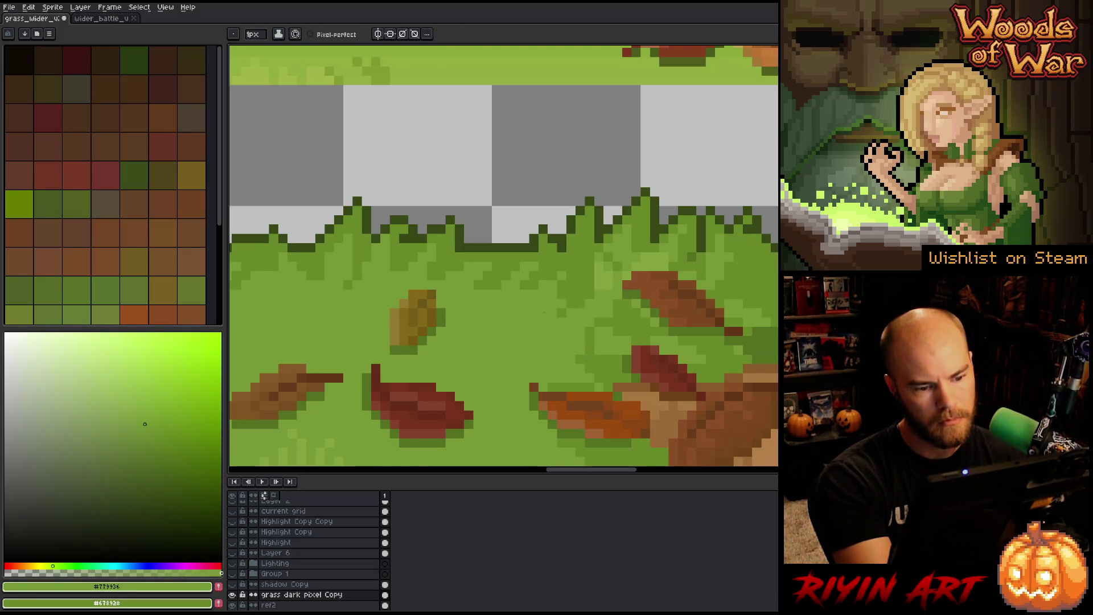
pyautogui.keyDown('alt'); pyautogui.click(562, 296); pyautogui.keyUp('alt')
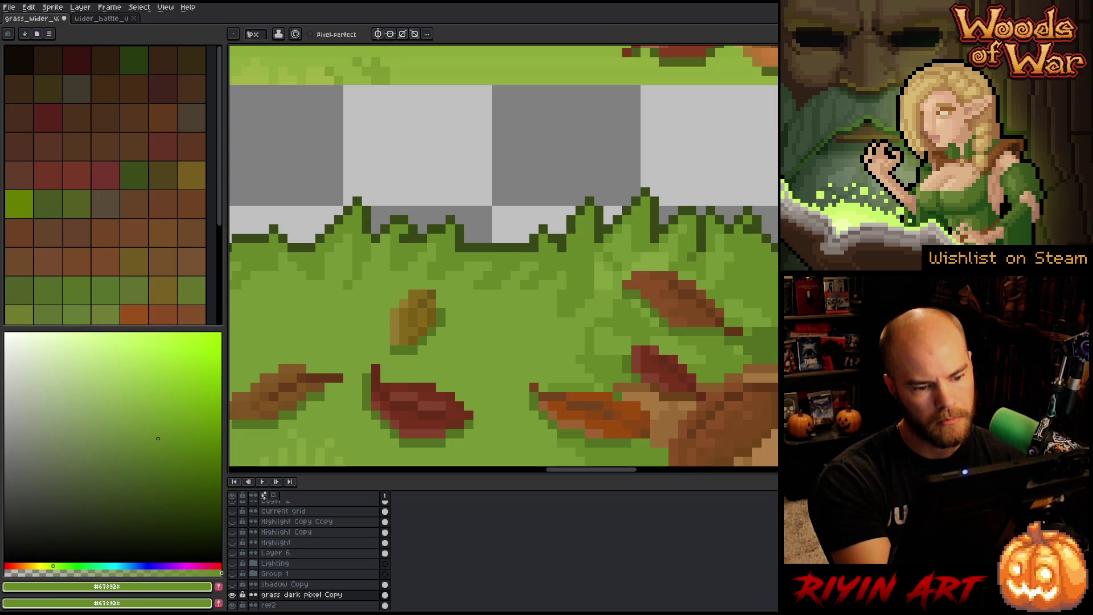
pyautogui.keyDown('alt'); pyautogui.click(602, 282); pyautogui.keyUp('alt')
pyautogui.moveTo(597, 267); pyautogui.dragTo(587, 302)
pyautogui.click(636, 247)
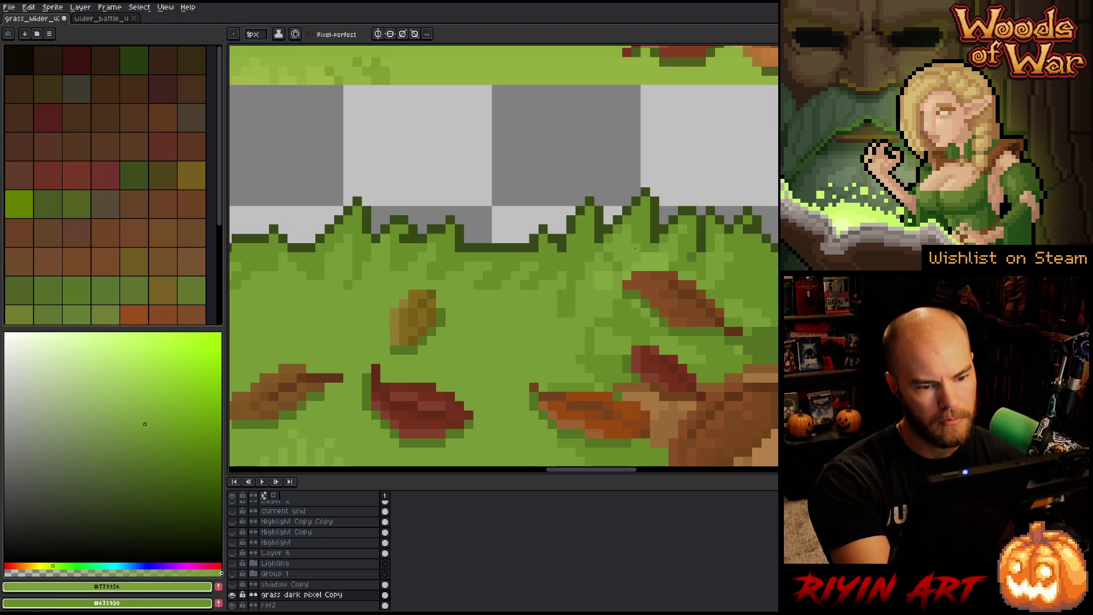
pyautogui.keyDown('alt'); pyautogui.click(608, 282); pyautogui.keyUp('alt')
pyautogui.moveTo(609, 257); pyautogui.dragTo(618, 266)
pyautogui.moveTo(780, 353); pyautogui.dragTo(570, 324)
pyautogui.keyDown('alt'); pyautogui.click(427, 291); pyautogui.keyUp('alt')
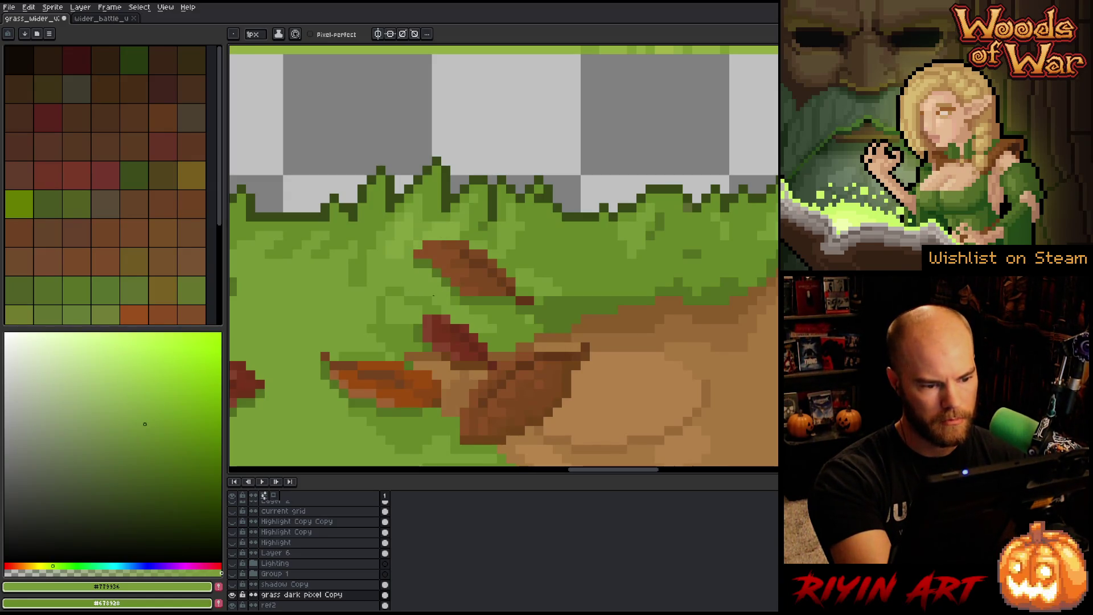
# Step: Eyedrop grass greens #678928 and #779936 along the grass patch's top edge
pyautogui.moveTo(720, 378); pyautogui.dragTo(571, 378)
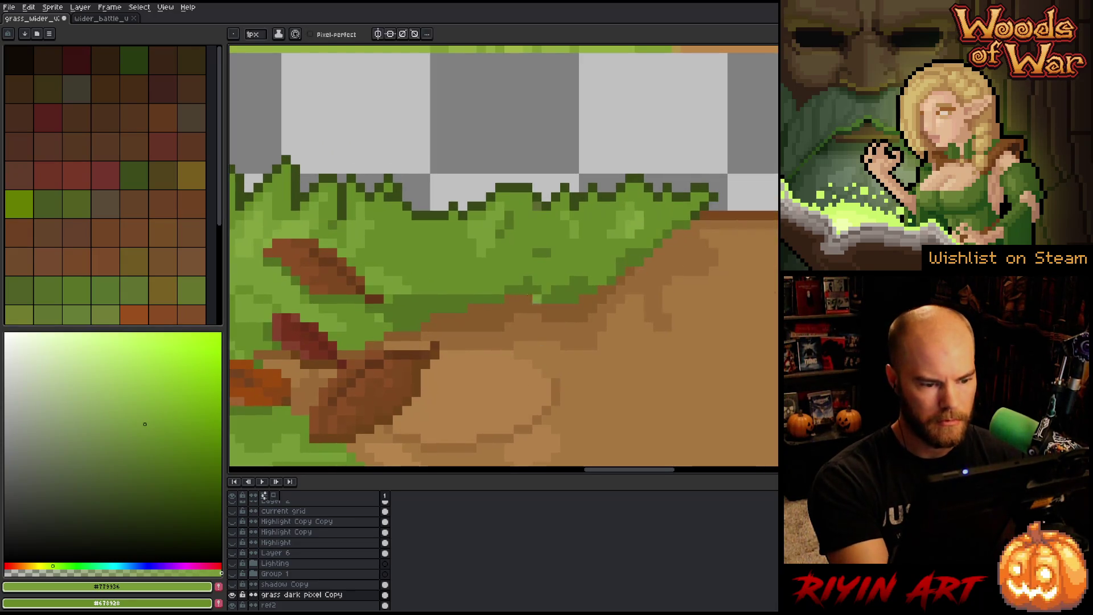
pyautogui.press('alt')
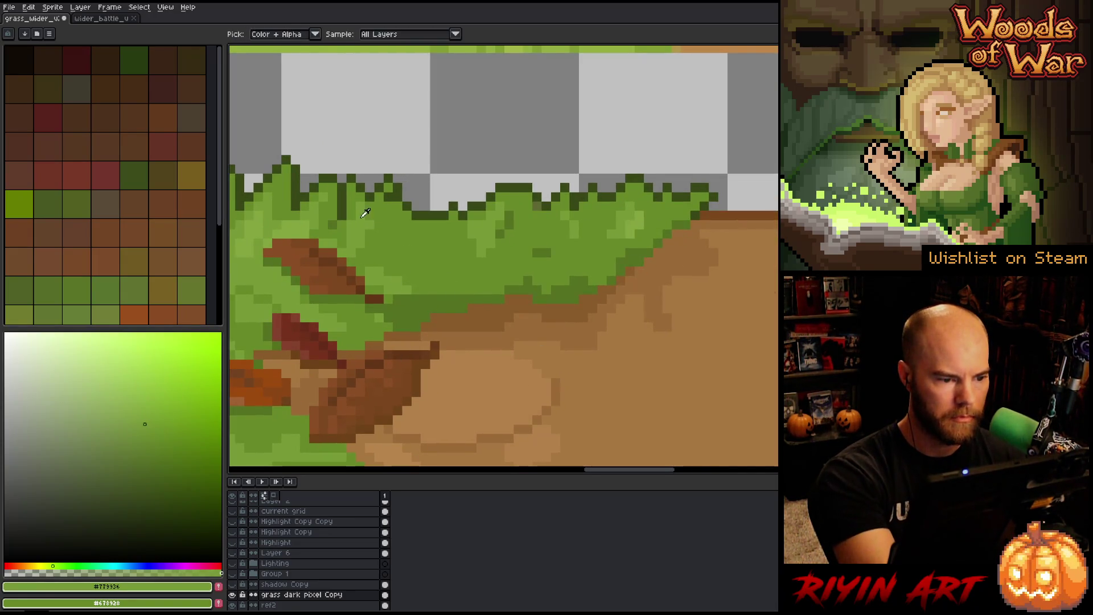
pyautogui.keyDown('alt'); pyautogui.click(439, 281); pyautogui.keyUp('alt')
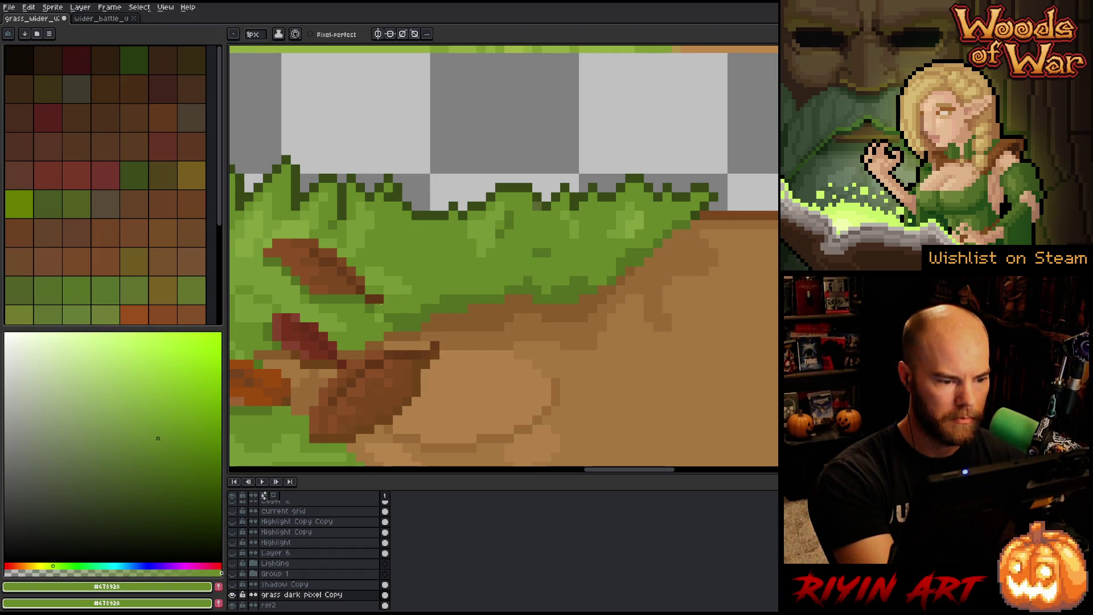
pyautogui.keyDown('alt'); pyautogui.click(407, 299); pyautogui.keyUp('alt')
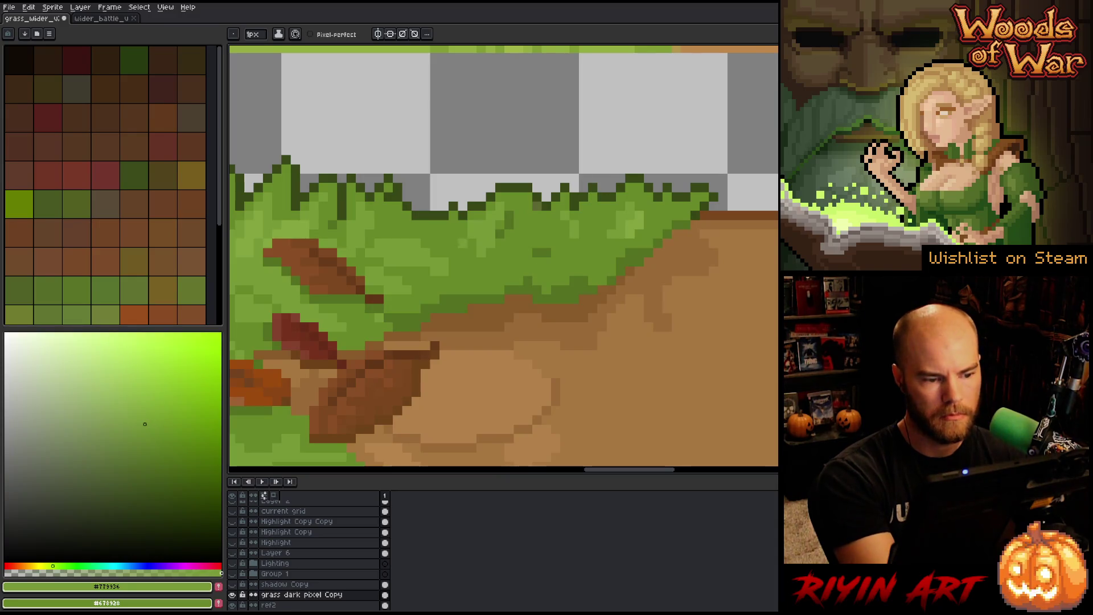
pyautogui.keyDown('alt'); pyautogui.click(450, 284); pyautogui.keyUp('alt')
pyautogui.keyDown('alt'); pyautogui.click(472, 243); pyautogui.keyUp('alt')
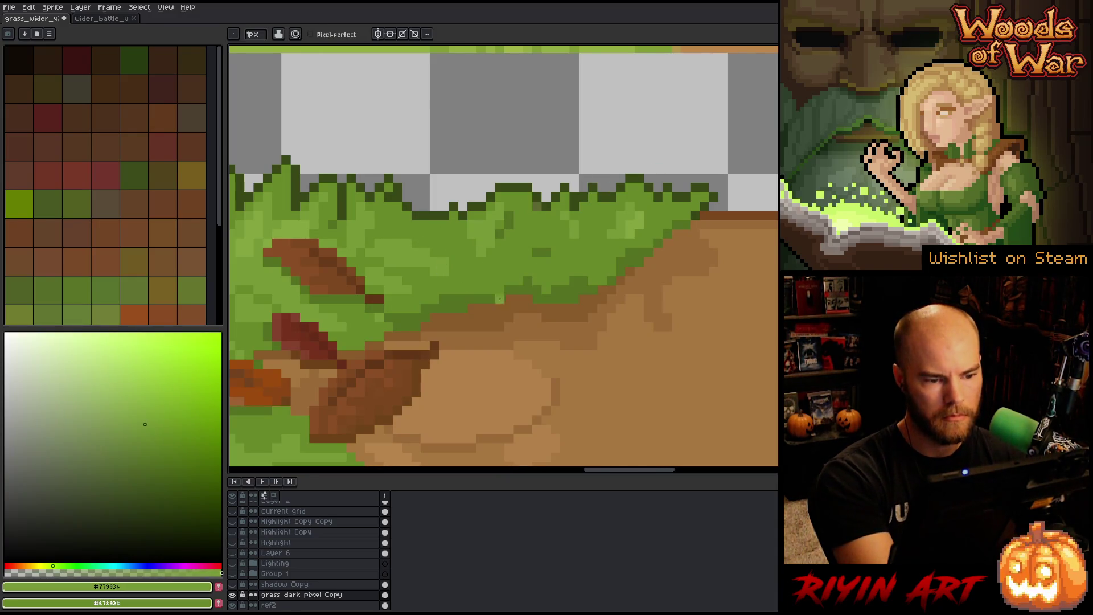
pyautogui.keyDown('alt'); pyautogui.click(485, 228); pyautogui.keyUp('alt')
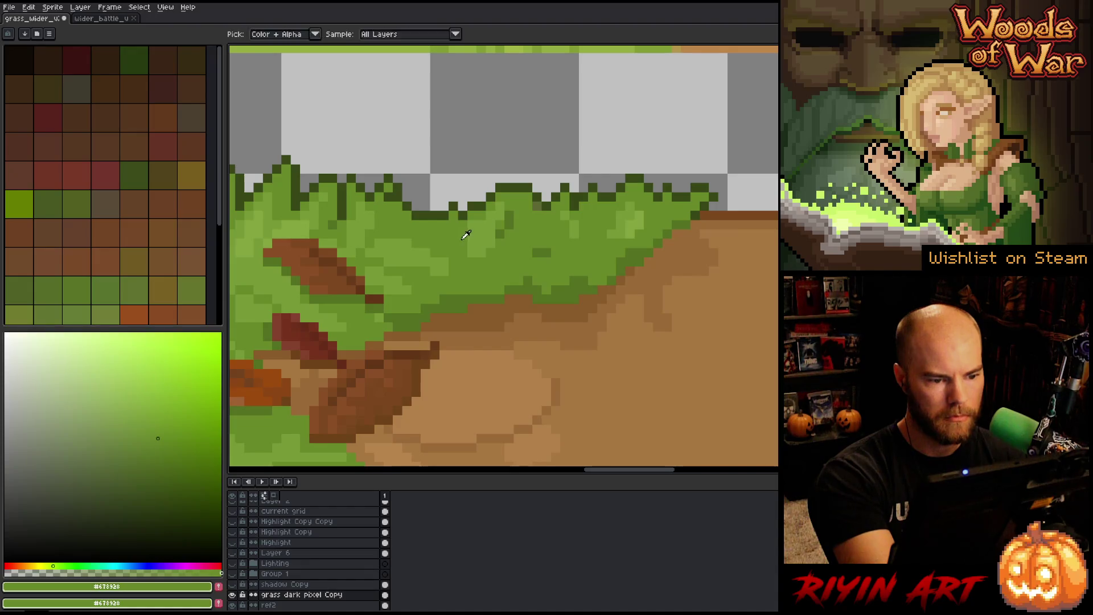
pyautogui.keyDown('alt'); pyautogui.click(496, 216); pyautogui.keyUp('alt')
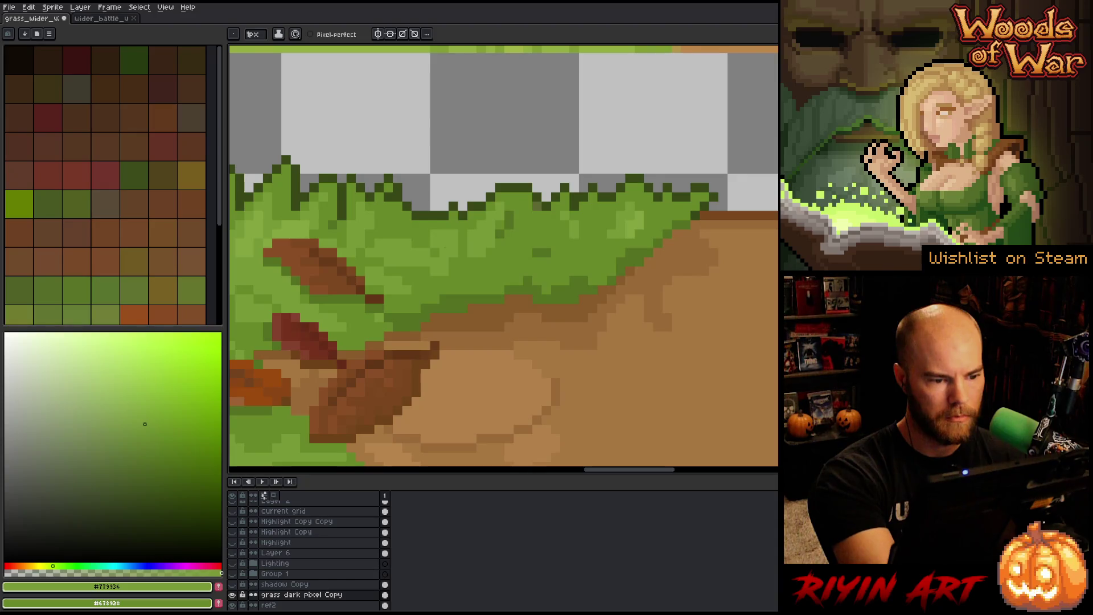
pyautogui.keyDown('alt'); pyautogui.click(454, 262); pyautogui.keyUp('alt')
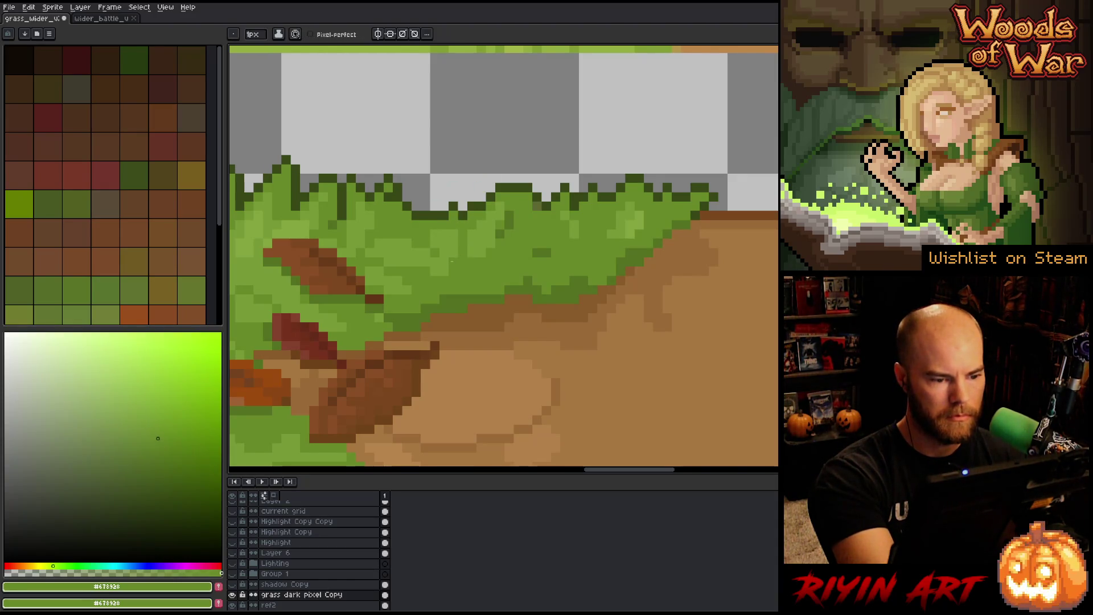
# Step: Compare neighbouring grass shades and touch up edge pixels with the lighter green
pyautogui.press('alt')
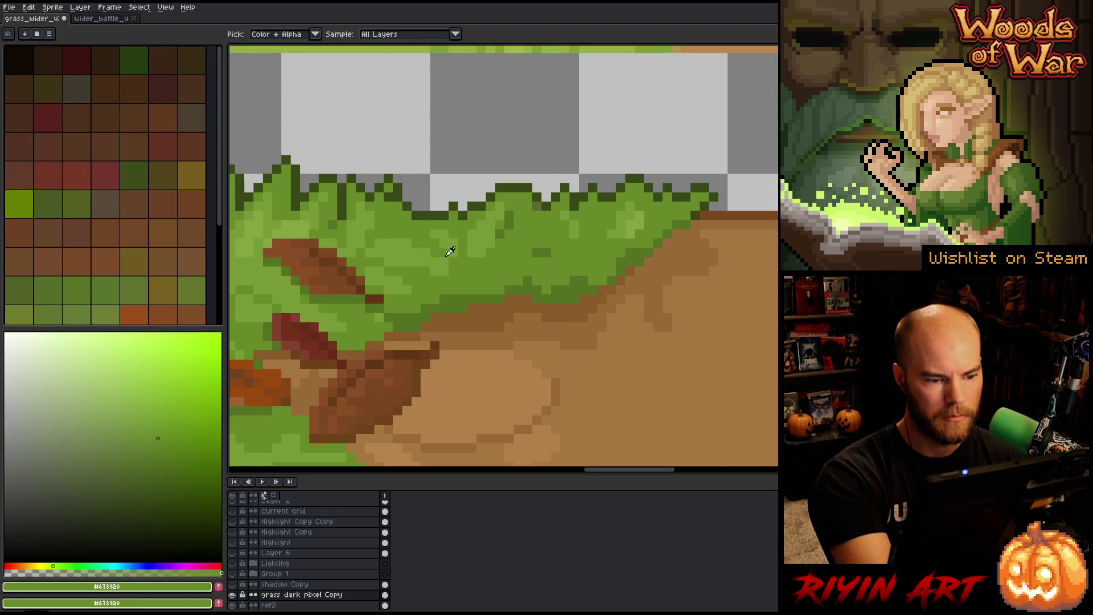
pyautogui.keyDown('alt'); pyautogui.click(446, 244); pyautogui.keyUp('alt')
pyautogui.keyDown('alt'); pyautogui.click(541, 253); pyautogui.keyUp('alt')
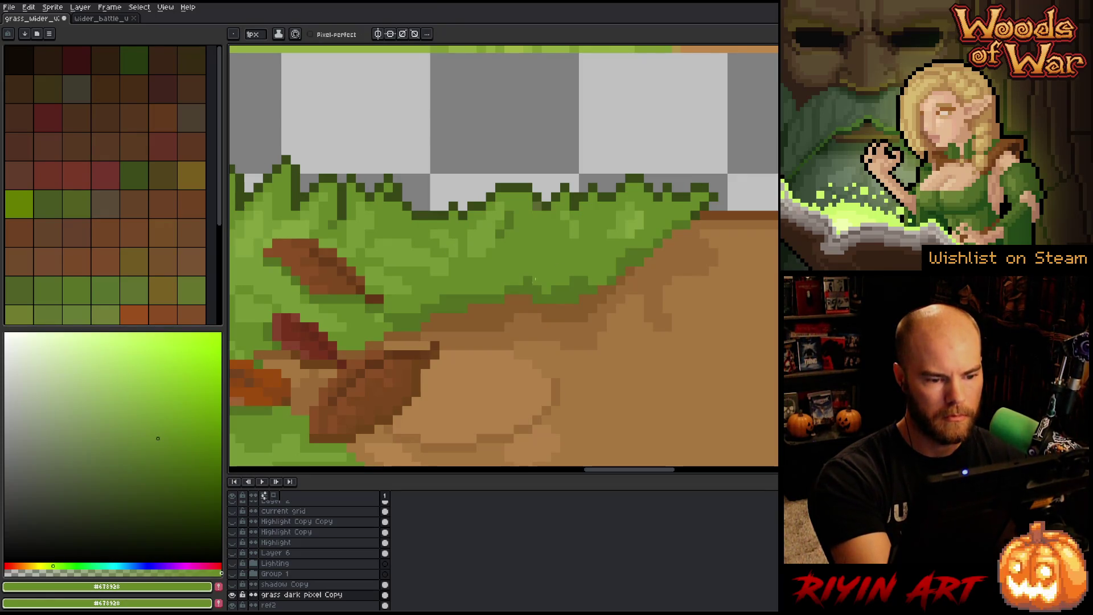
pyautogui.keyDown('alt'); pyautogui.click(529, 261); pyautogui.keyUp('alt')
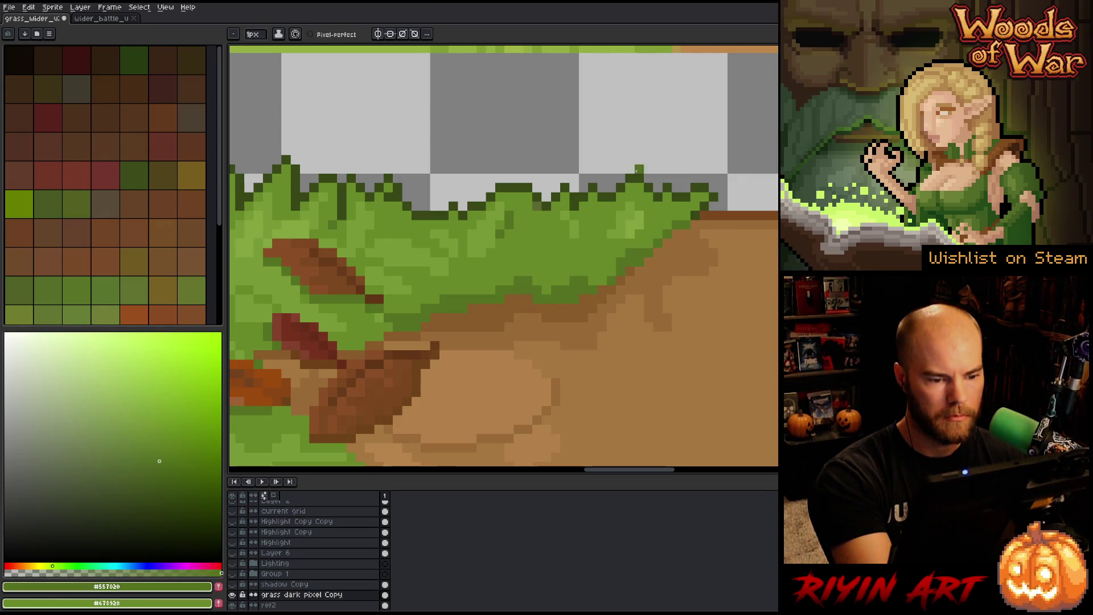
pyautogui.keyDown('alt'); pyautogui.click(488, 232); pyautogui.keyUp('alt')
pyautogui.keyDown('alt'); pyautogui.click(510, 220); pyautogui.keyUp('alt')
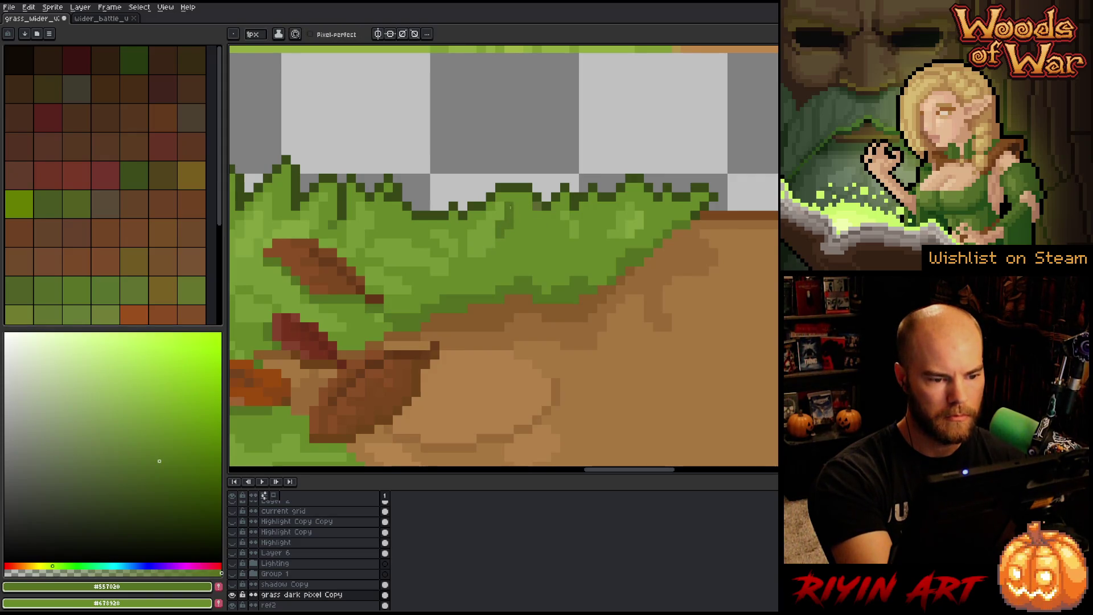
pyautogui.keyDown('alt'); pyautogui.click(518, 261); pyautogui.keyUp('alt')
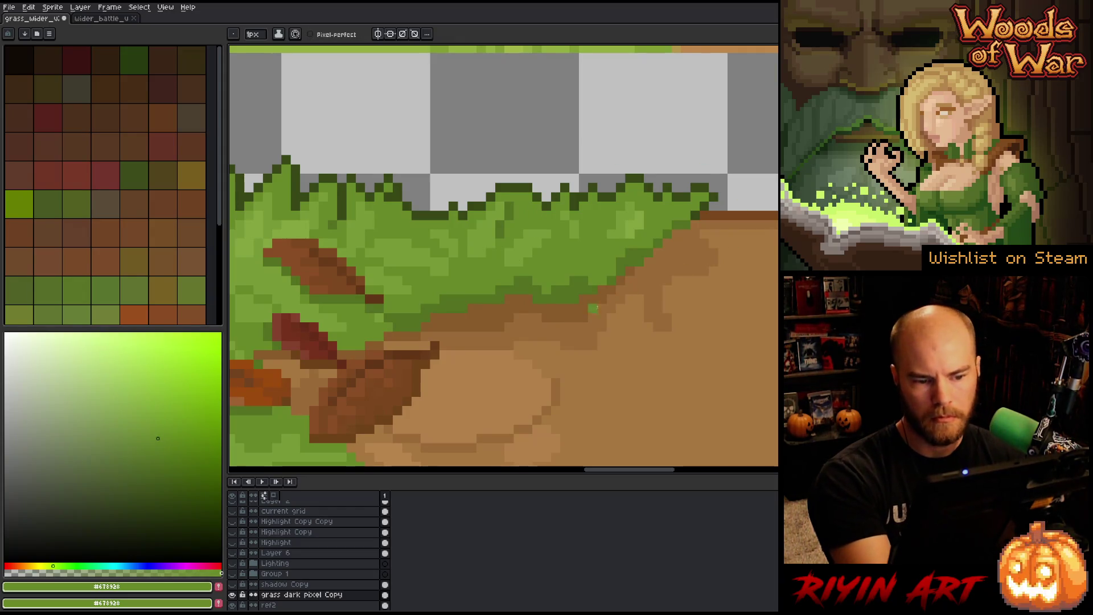
pyautogui.moveTo(552, 203); pyautogui.dragTo(465, 219)
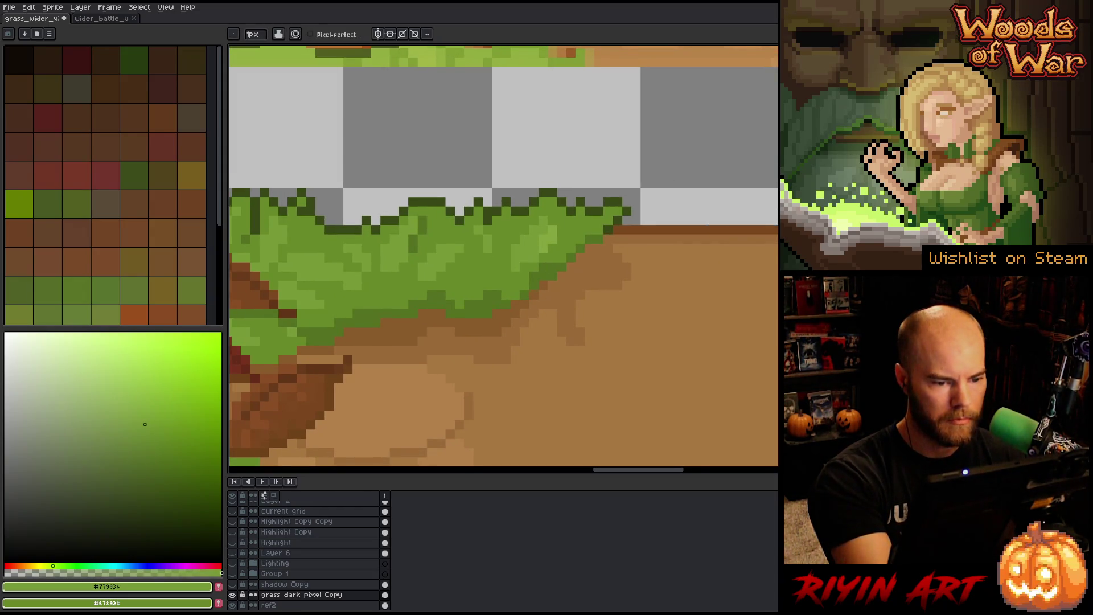
# Step: Paint the first tuft's bottom row dirt brown and add a green pixel beside its top
pyautogui.moveTo(557, 284); pyautogui.dragTo(524, 300)
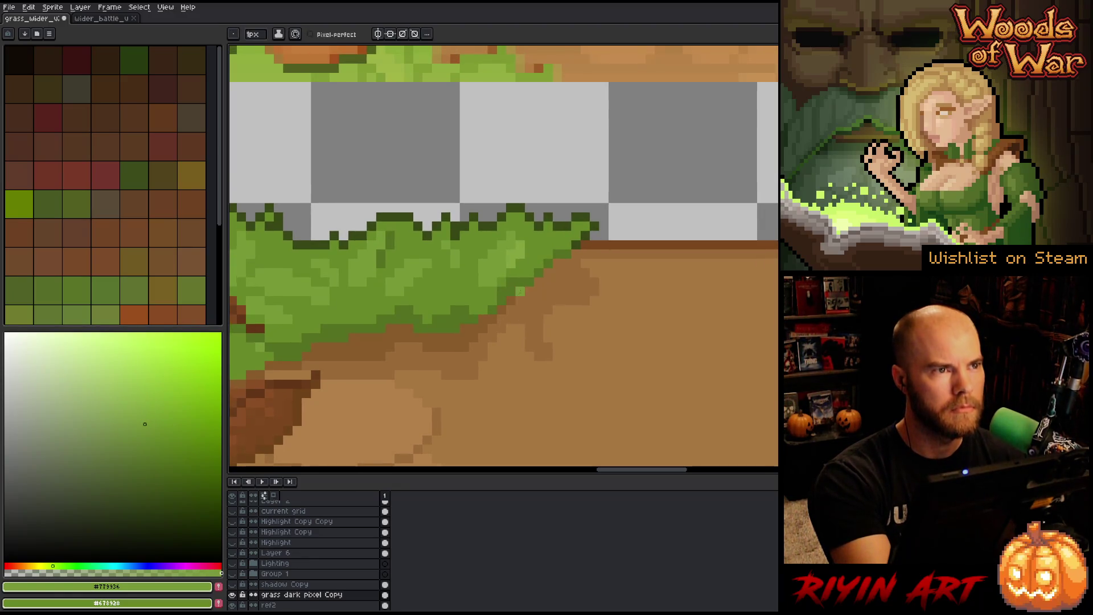
pyautogui.keyDown('alt'); pyautogui.click(508, 283); pyautogui.keyUp('alt')
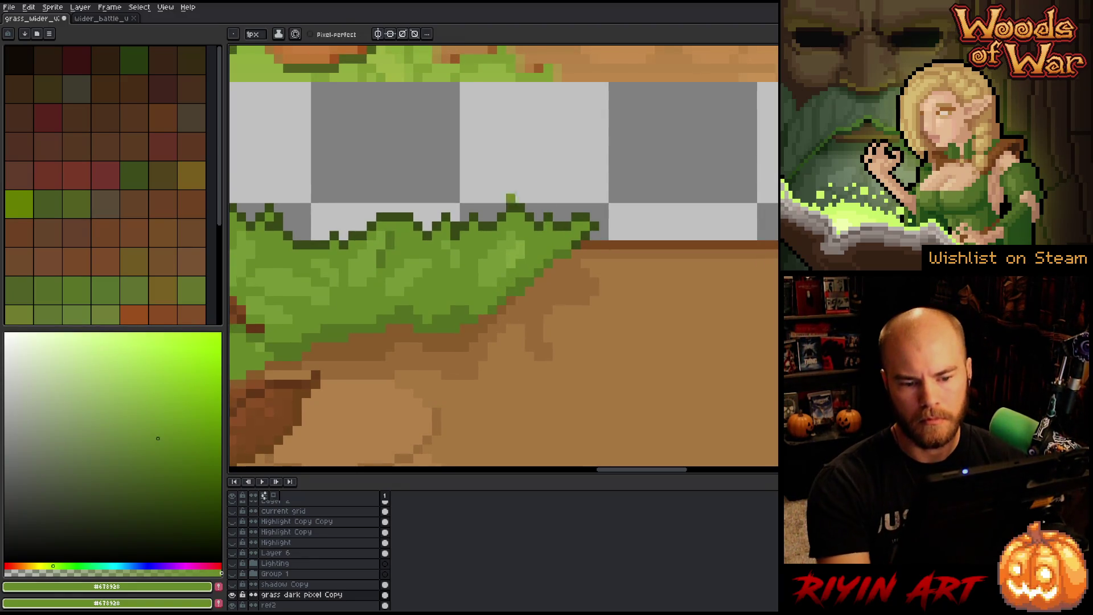
pyautogui.scroll(-1, 761, 235)
pyautogui.scroll(2, 479, 340)
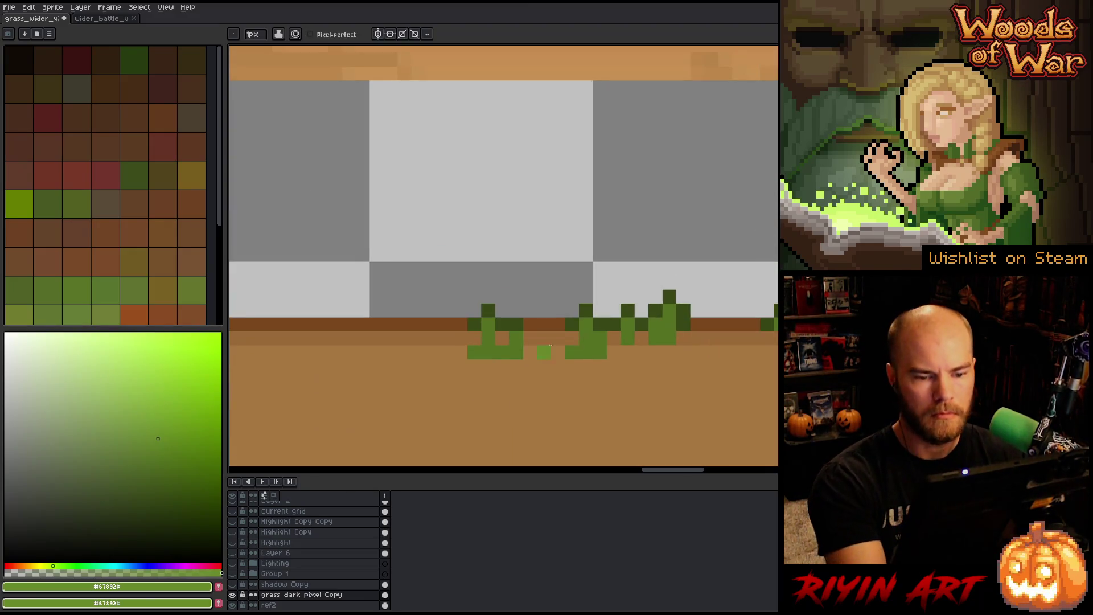
pyautogui.keyDown('alt'); pyautogui.click(479, 340); pyautogui.keyUp('alt')
pyautogui.keyDown('alt'); pyautogui.click(504, 380); pyautogui.keyUp('alt')
pyautogui.moveTo(516, 353); pyautogui.dragTo(489, 353)
pyautogui.keyDown('alt'); pyautogui.click(488, 337); pyautogui.keyUp('alt')
pyautogui.click(499, 313)
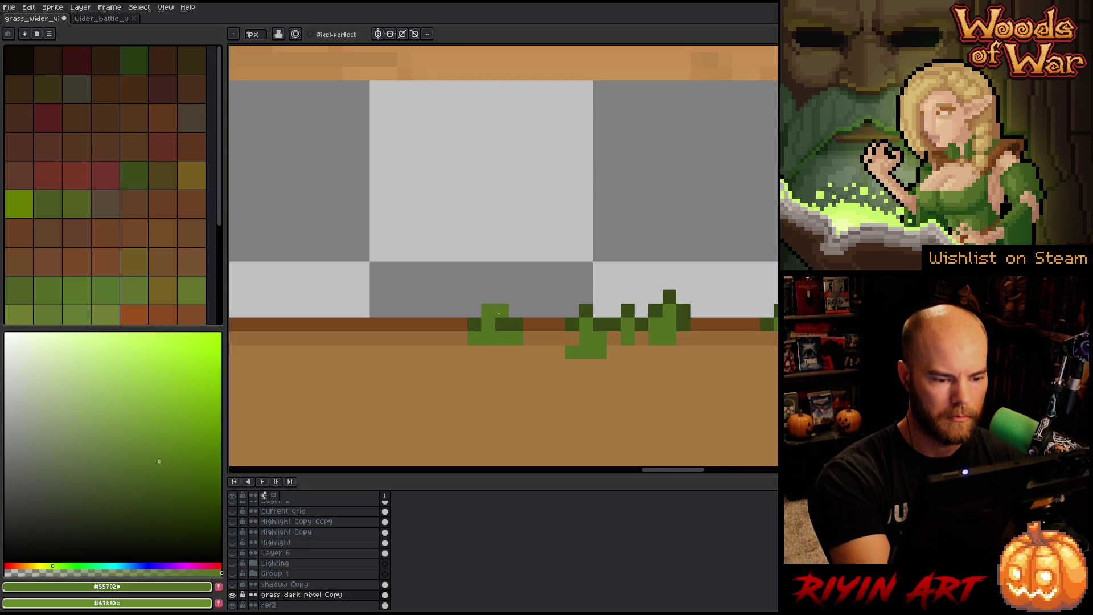
pyautogui.keyDown('alt'); pyautogui.click(513, 322); pyautogui.keyUp('alt')
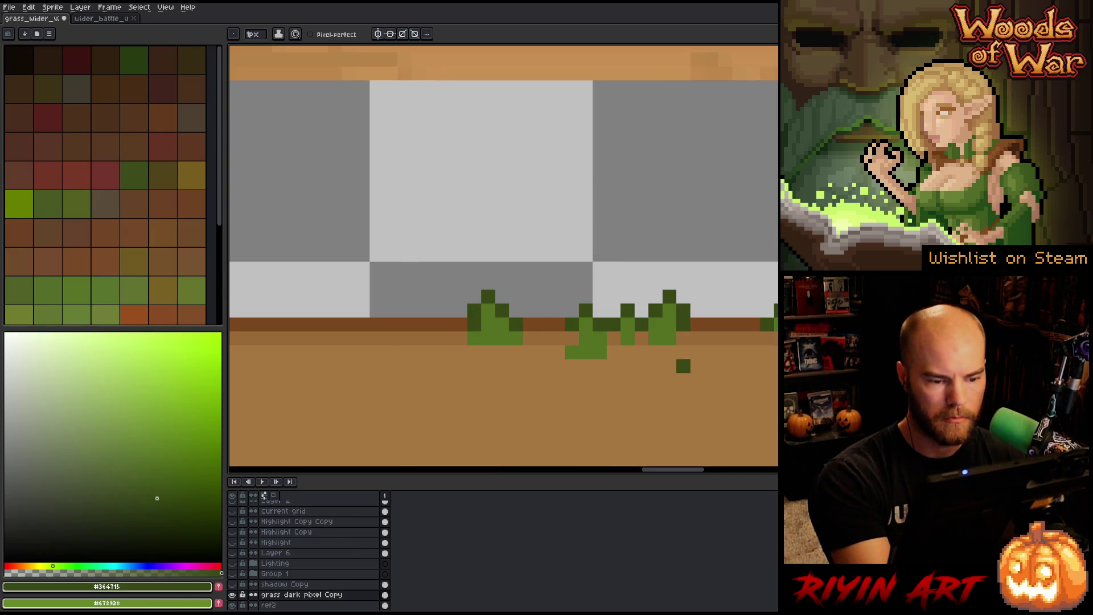
# Step: Reshape the next tufts with ground brown, using undo and redo to compare
pyautogui.moveTo(640, 400); pyautogui.dragTo(493, 401)
pyautogui.keyDown('alt'); pyautogui.click(444, 347); pyautogui.keyUp('alt')
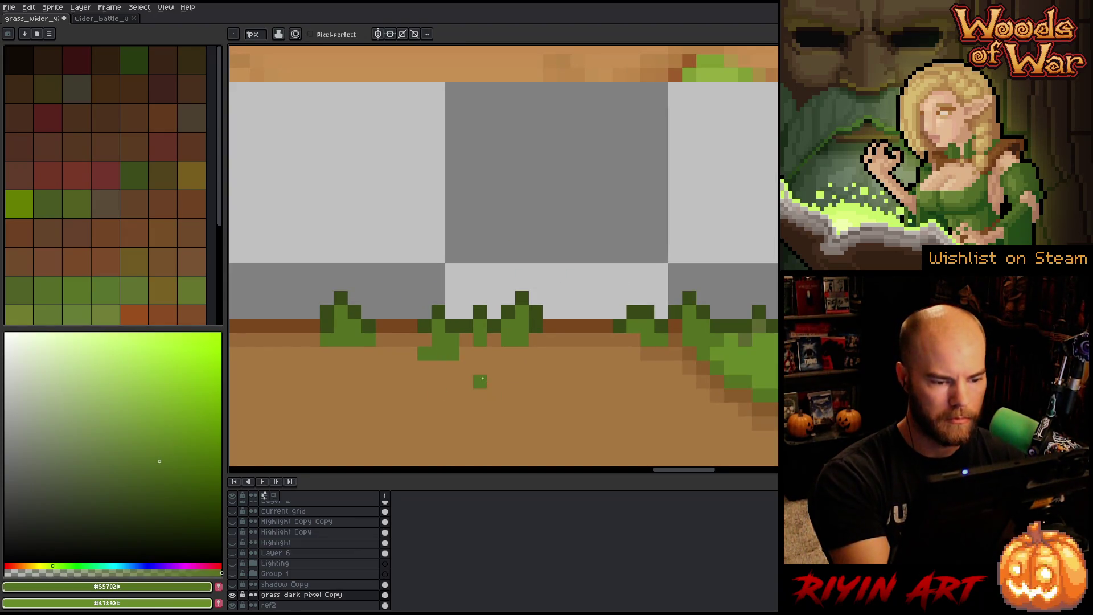
pyautogui.keyDown('alt'); pyautogui.click(427, 368); pyautogui.keyUp('alt')
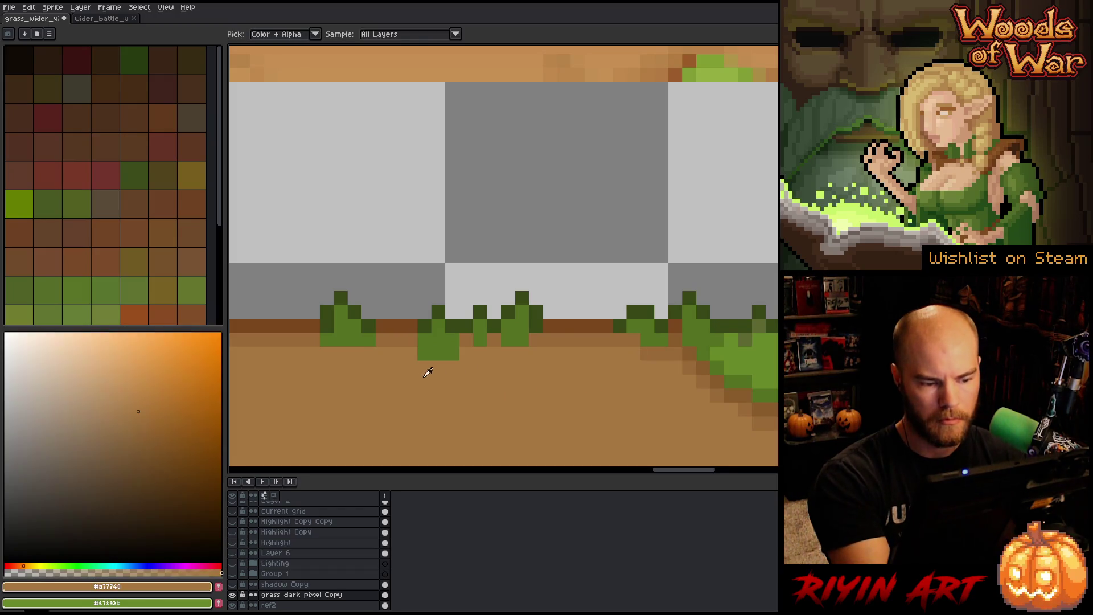
pyautogui.hotkey('ctrl', 'z')
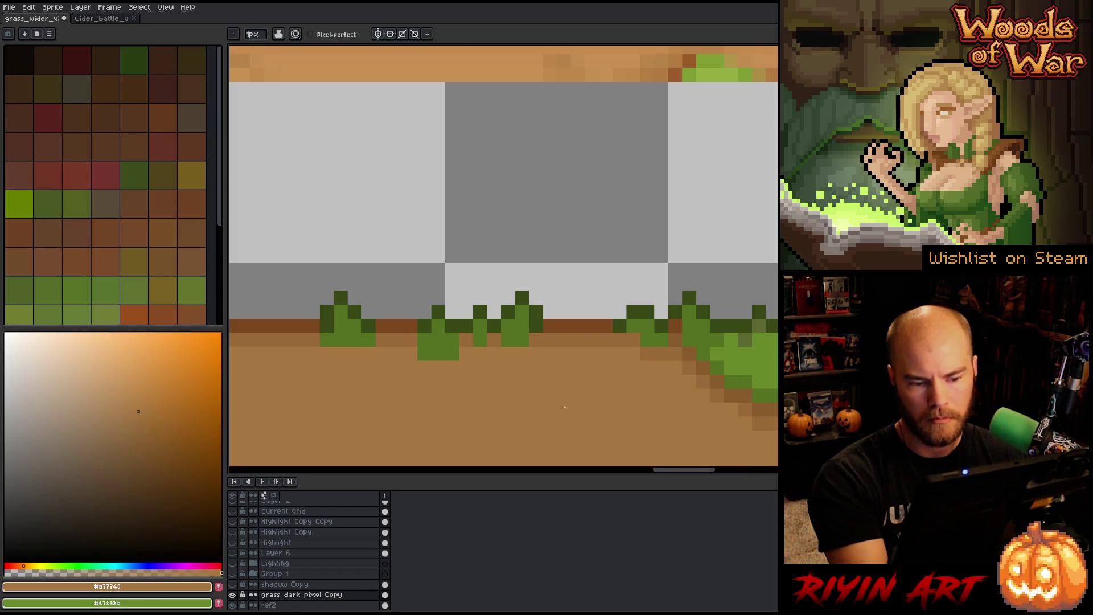
pyautogui.hotkey('ctrl', 'y')
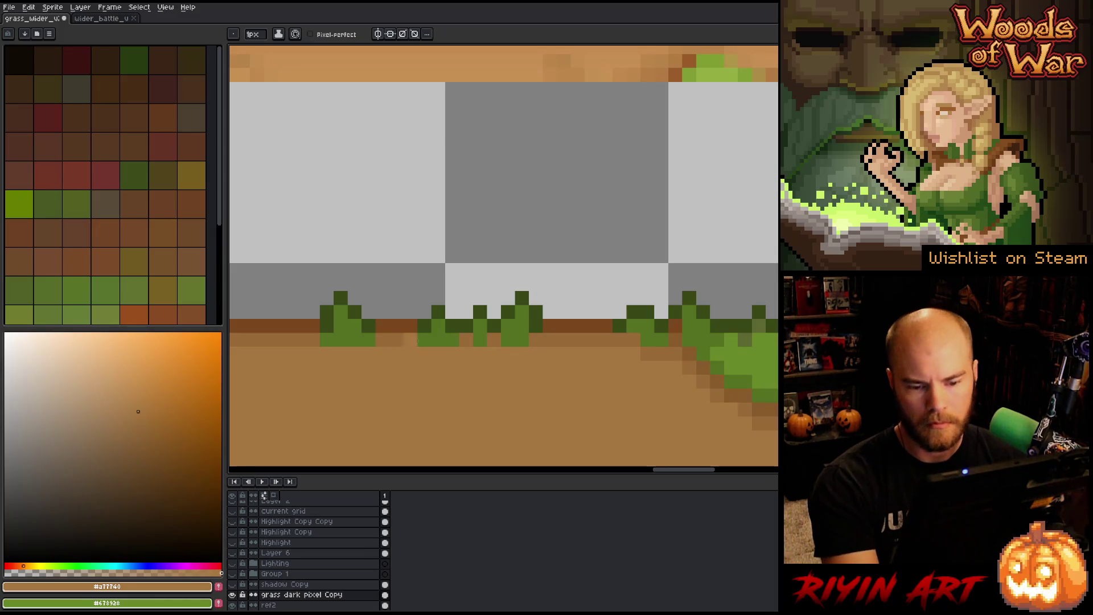
pyautogui.scroll(-2, 383, 334)
pyautogui.scroll(2, 408, 342)
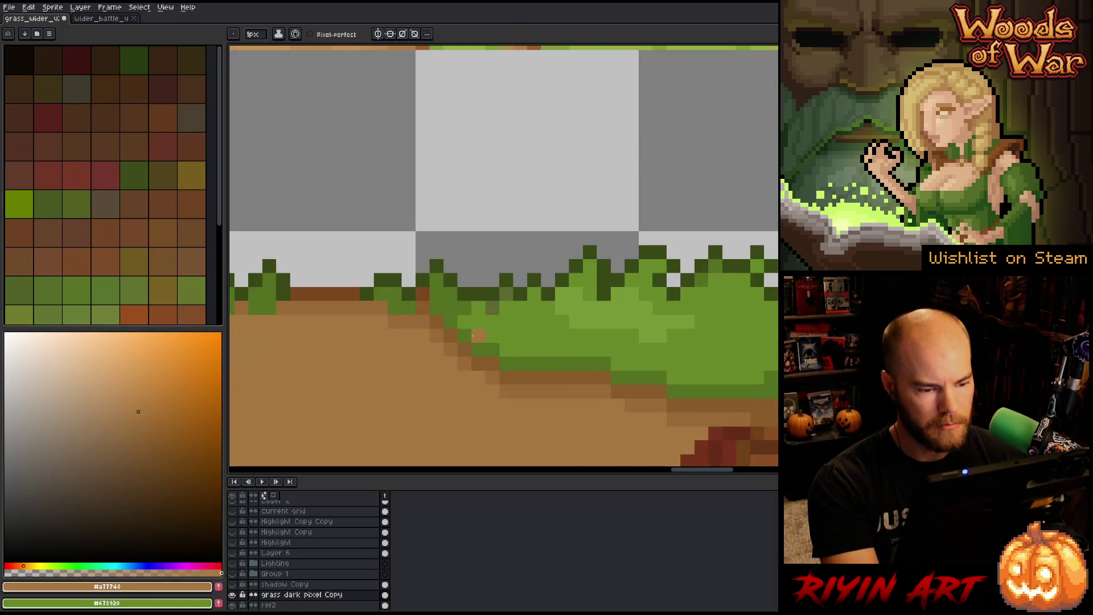
# Step: Replace the sampled dark grass green with the darker green #557020 across the layer
pyautogui.press('v')
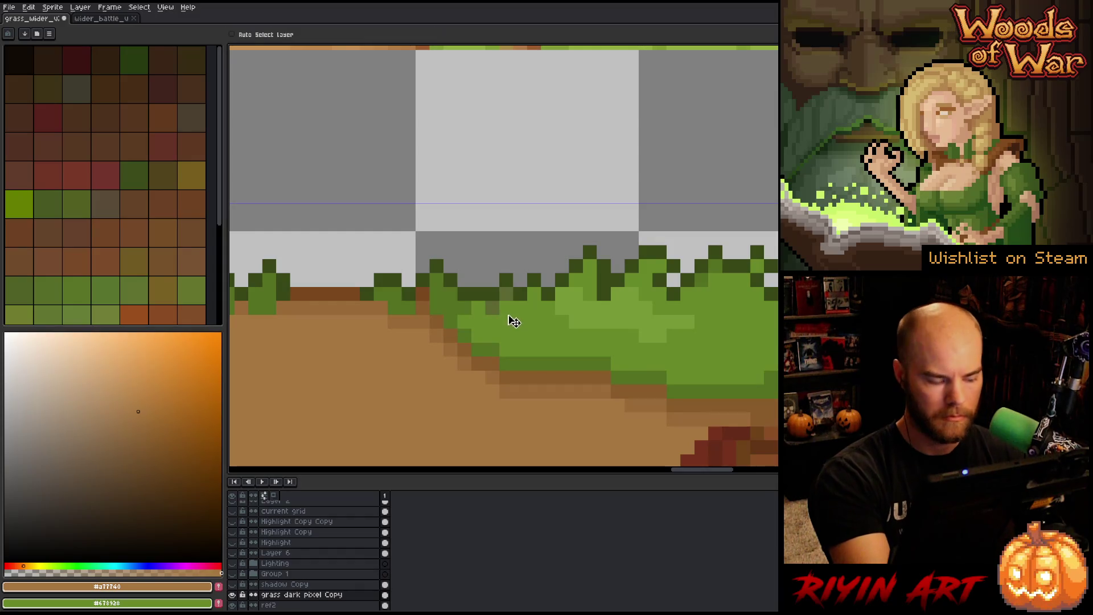
pyautogui.hotkey('shift', 'r')
pyautogui.click(490, 296)
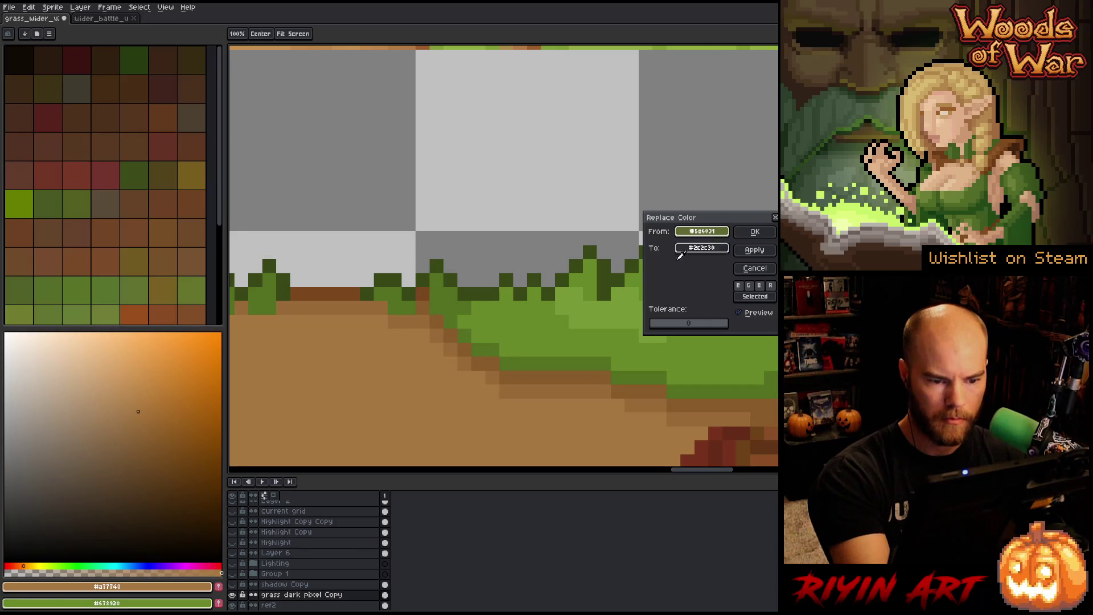
pyautogui.rightClick(490, 312)
pyautogui.click(752, 231)
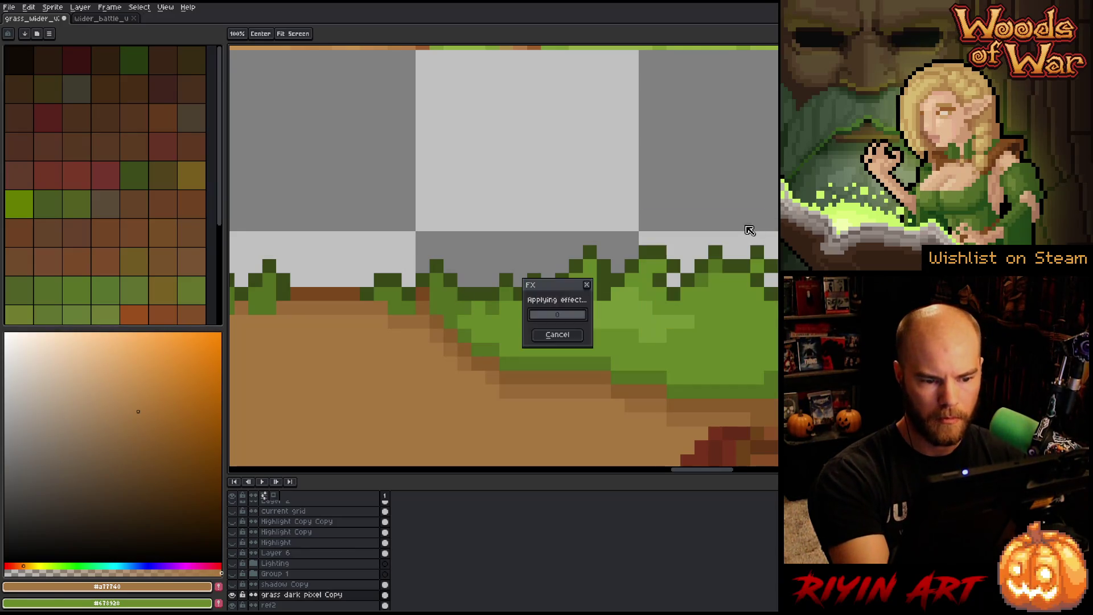
# Step: Retouch the tuft, undoing stray dark pixels and lightening two dark pixels with mid green
pyautogui.scroll(-3, 750, 234)
pyautogui.scroll(2, 753, 238)
pyautogui.scroll(3, 753, 238)
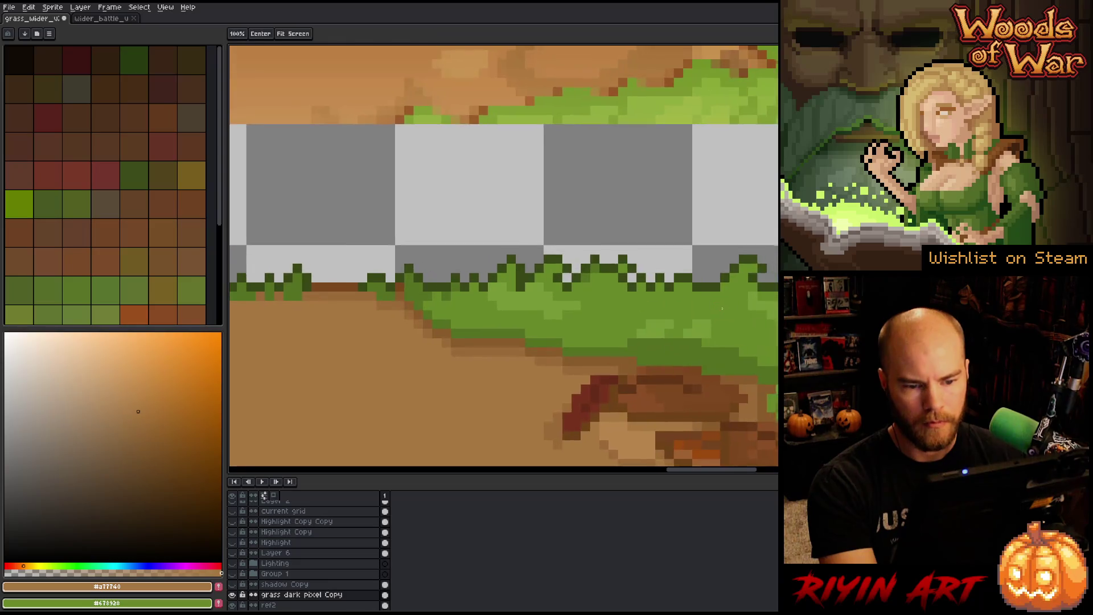
pyautogui.keyDown('alt'); pyautogui.click(561, 236); pyautogui.keyUp('alt')
pyautogui.moveTo(559, 256); pyautogui.dragTo(557, 288)
pyautogui.hotkey('ctrl', 'z')
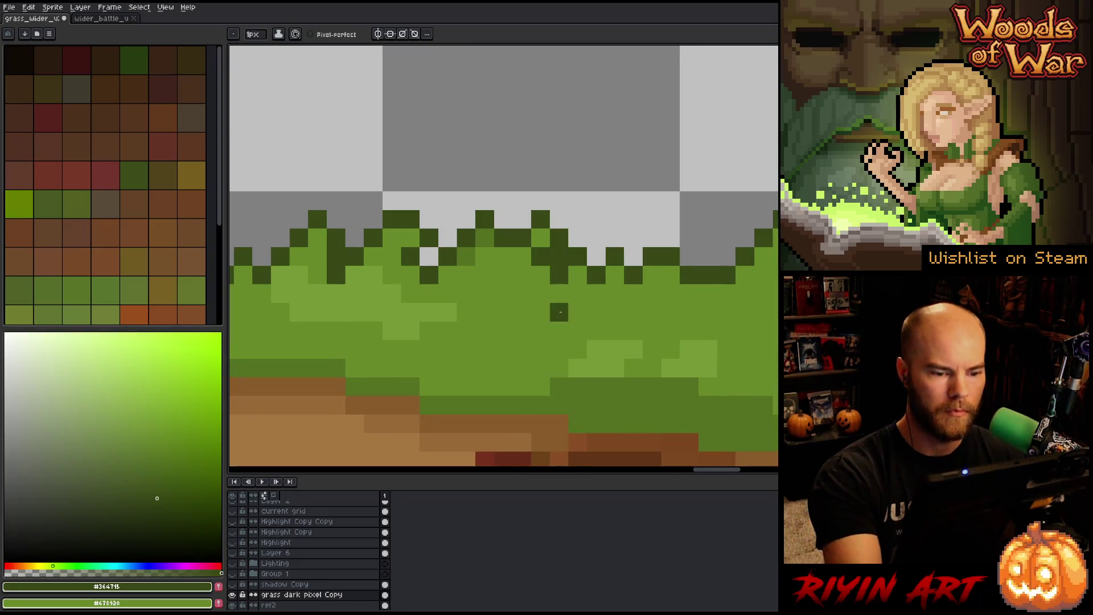
pyautogui.keyDown('alt'); pyautogui.click(547, 307); pyautogui.keyUp('alt')
pyautogui.click(541, 257)
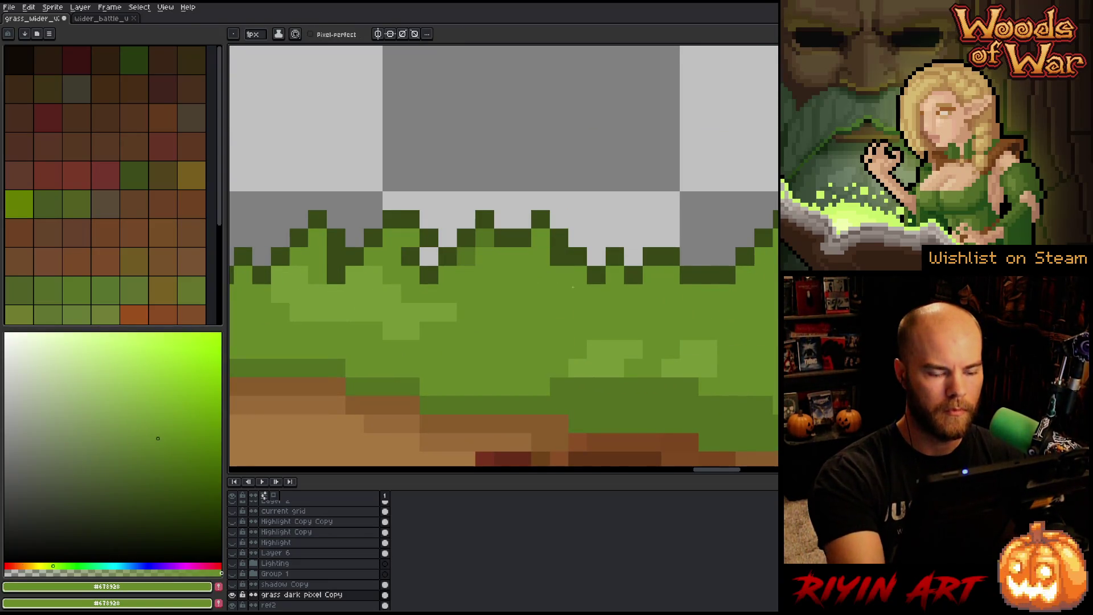
pyautogui.click(578, 257)
pyautogui.scroll(-5, 592, 296)
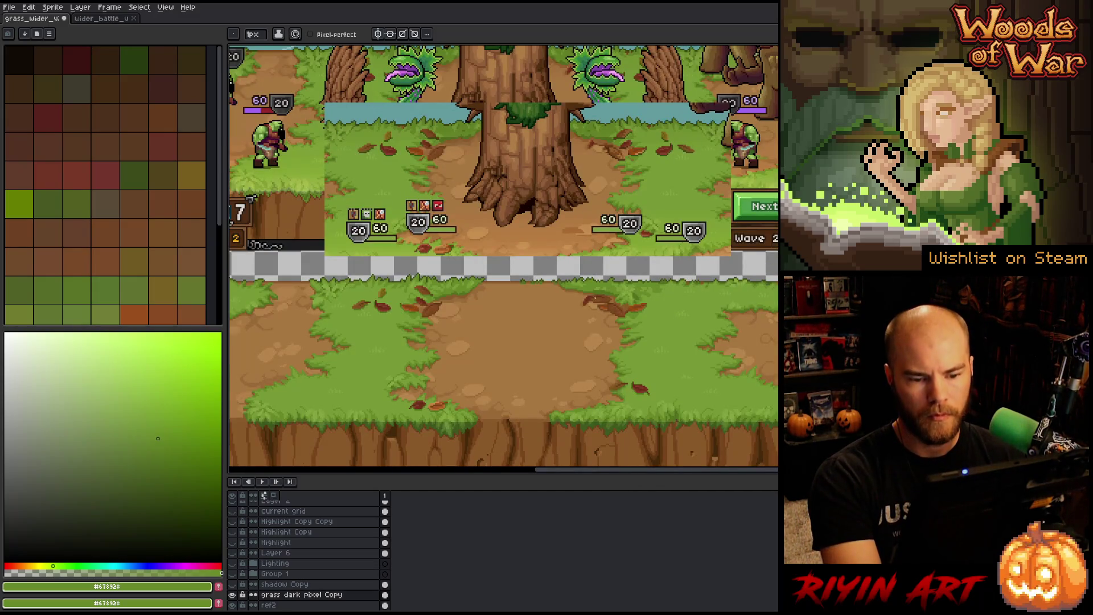
# Step: Preview replacing the dirt brown with vivid red, then discard the test
pyautogui.scroll(3, 651, 306)
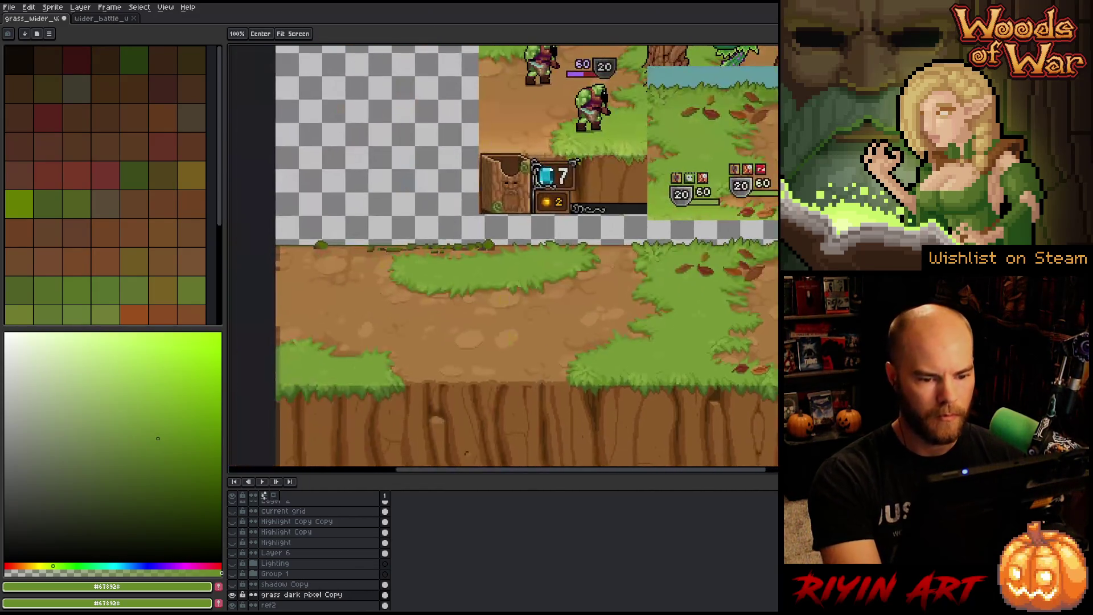
pyautogui.scroll(-2, 651, 307)
pyautogui.scroll(5, 502, 345)
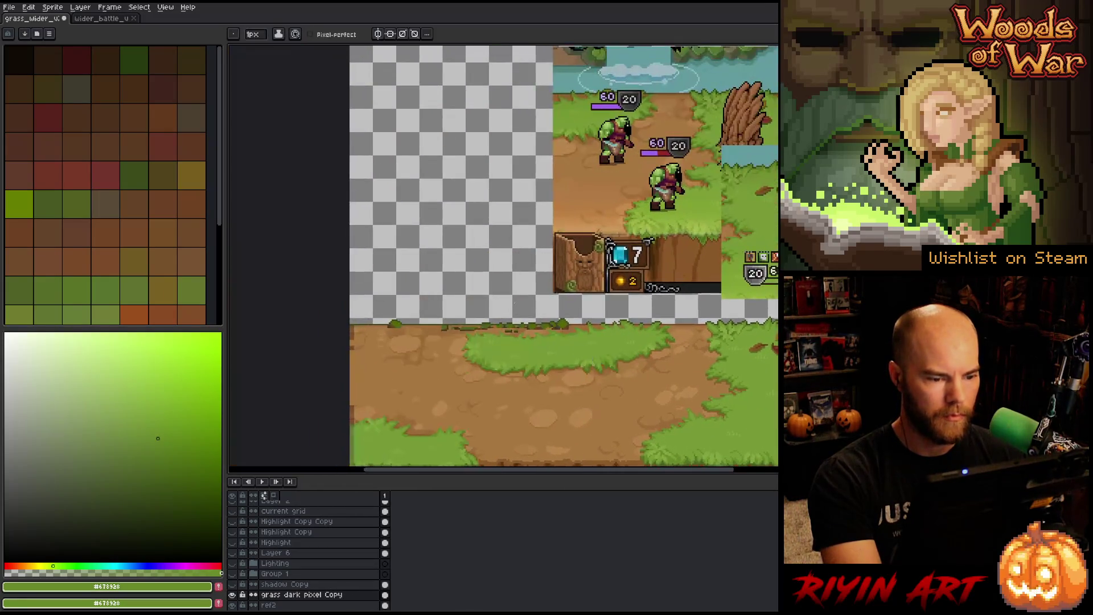
pyautogui.press('b')
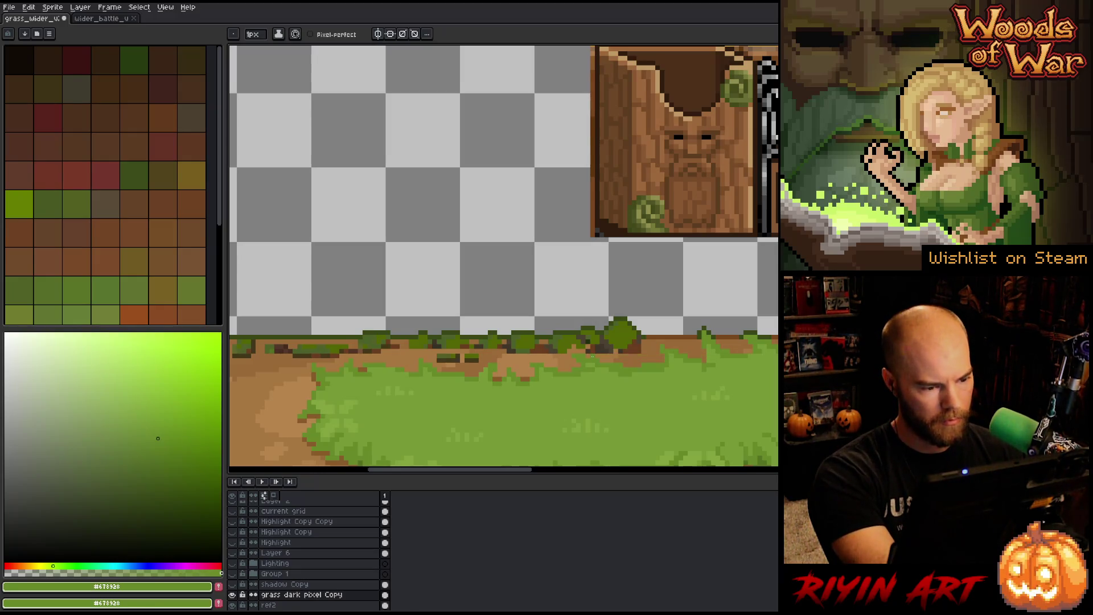
pyautogui.hotkey('shift', 'r')
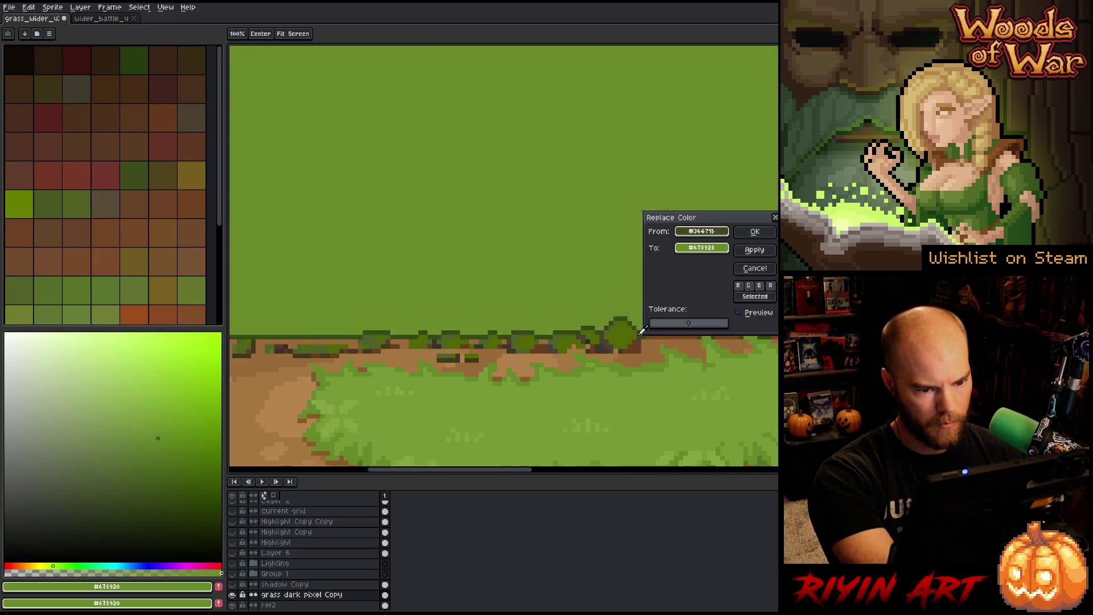
pyautogui.click(637, 340)
pyautogui.click(702, 247)
pyautogui.click(732, 281)
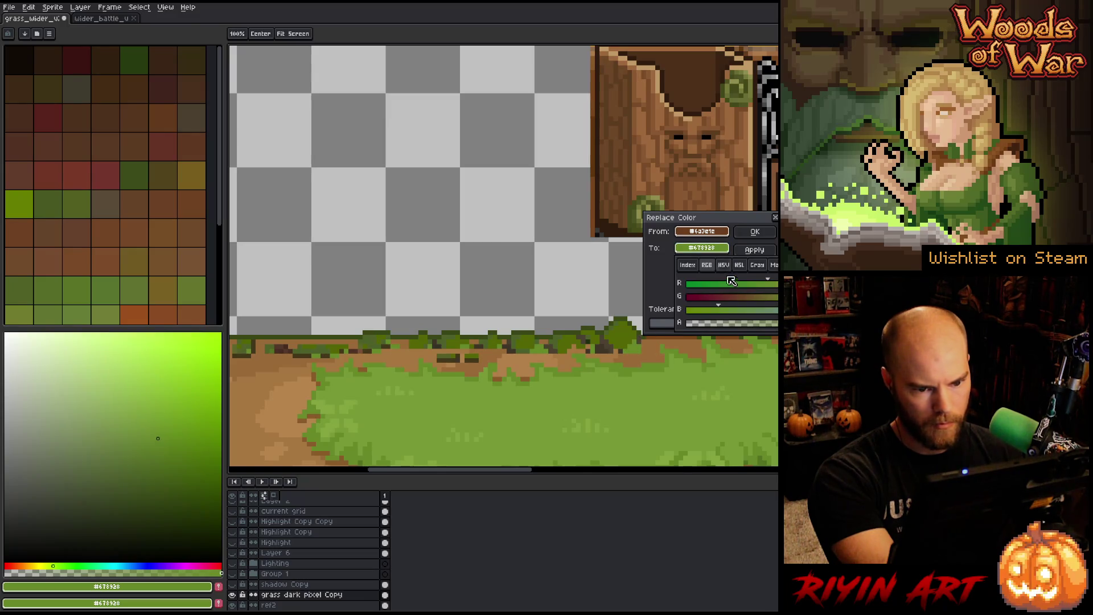
pyautogui.click(702, 248)
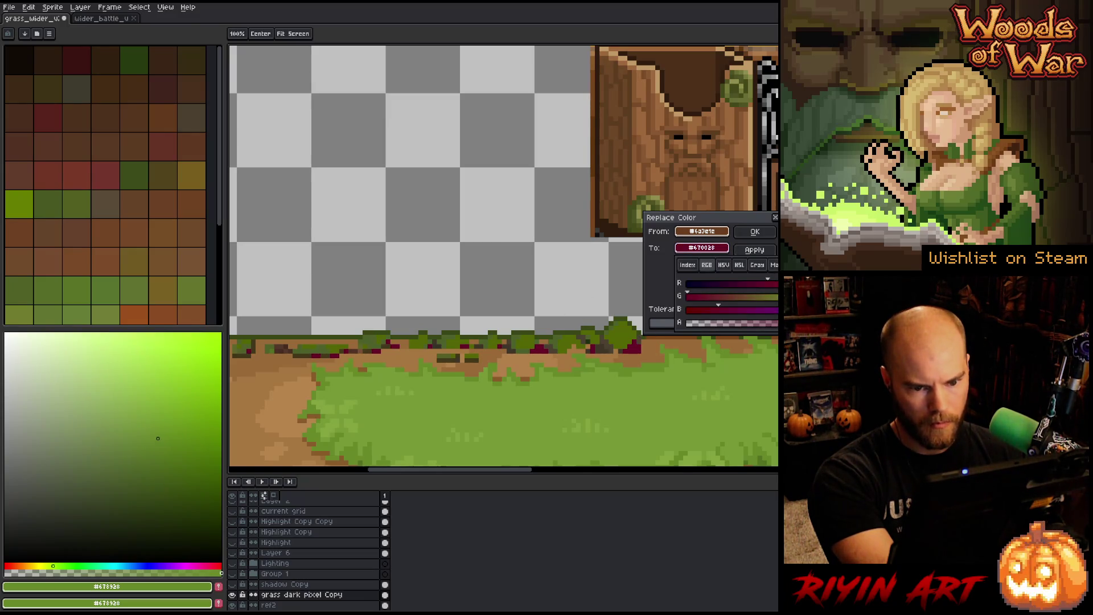
pyautogui.click(774, 298)
pyautogui.scroll(-3, 761, 383)
pyautogui.scroll(4, 761, 382)
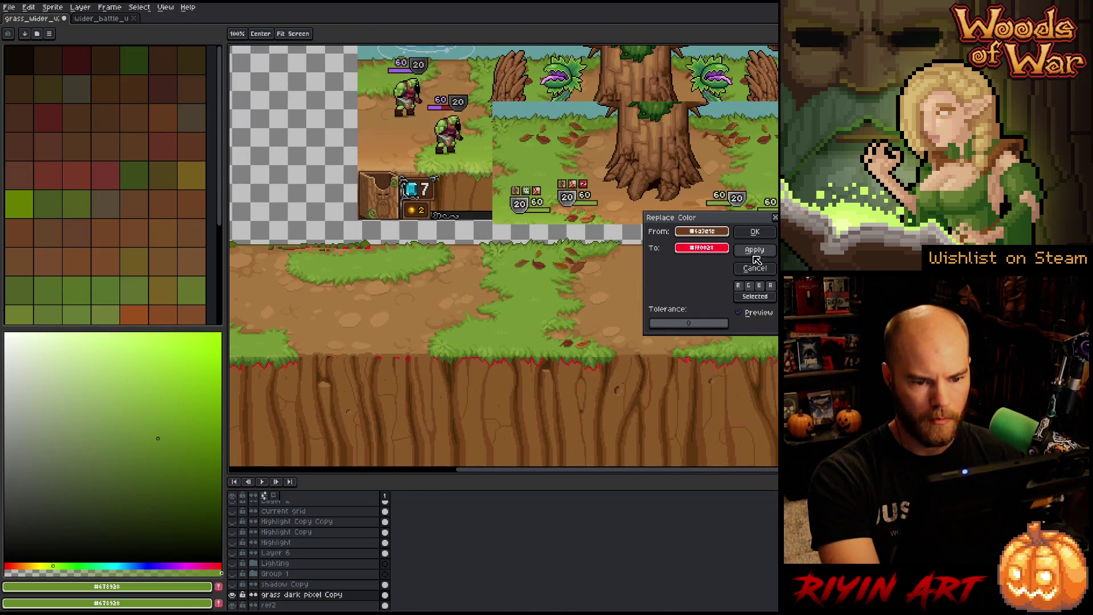
pyautogui.click(750, 268)
# Step: Marquee-select the band along the ground strip's top edge
pyautogui.press('m')
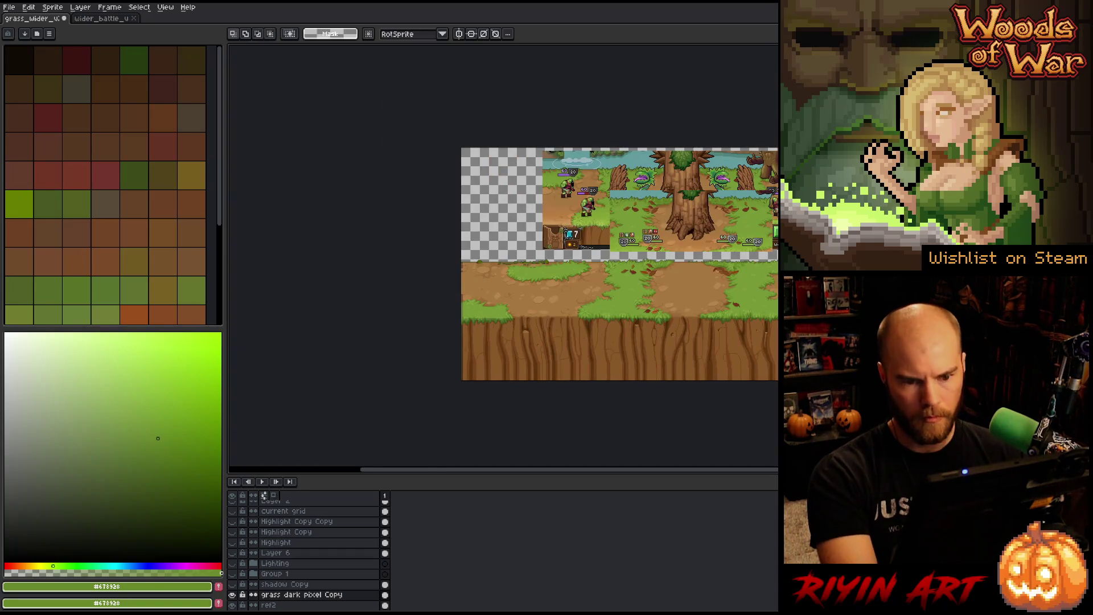
pyautogui.moveTo(778, 229); pyautogui.dragTo(393, 264)
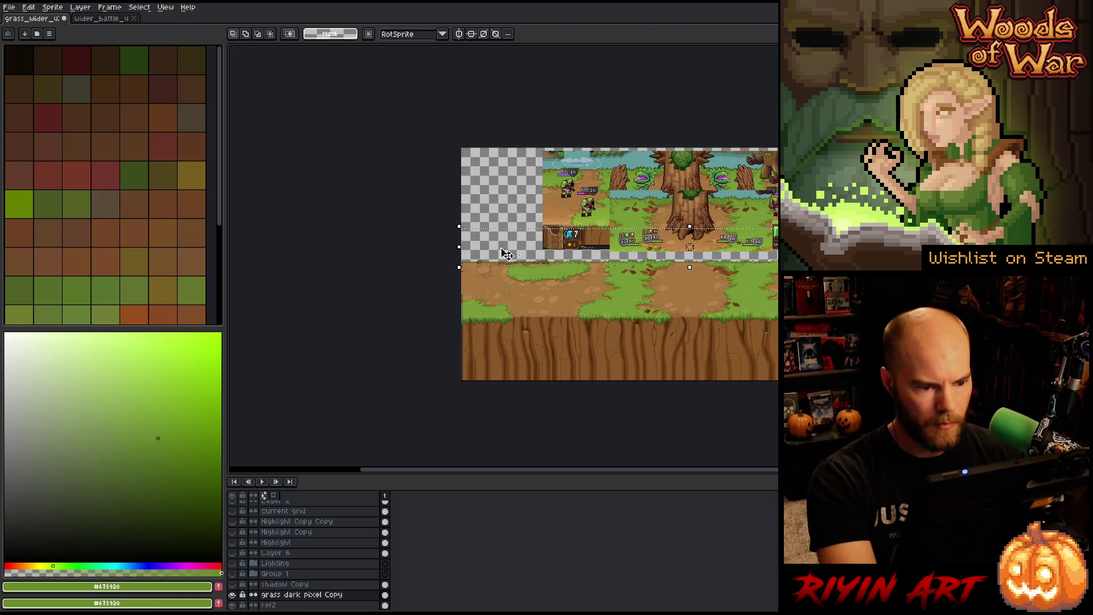
pyautogui.scroll(3, 542, 243)
pyautogui.scroll(-2, 545, 244)
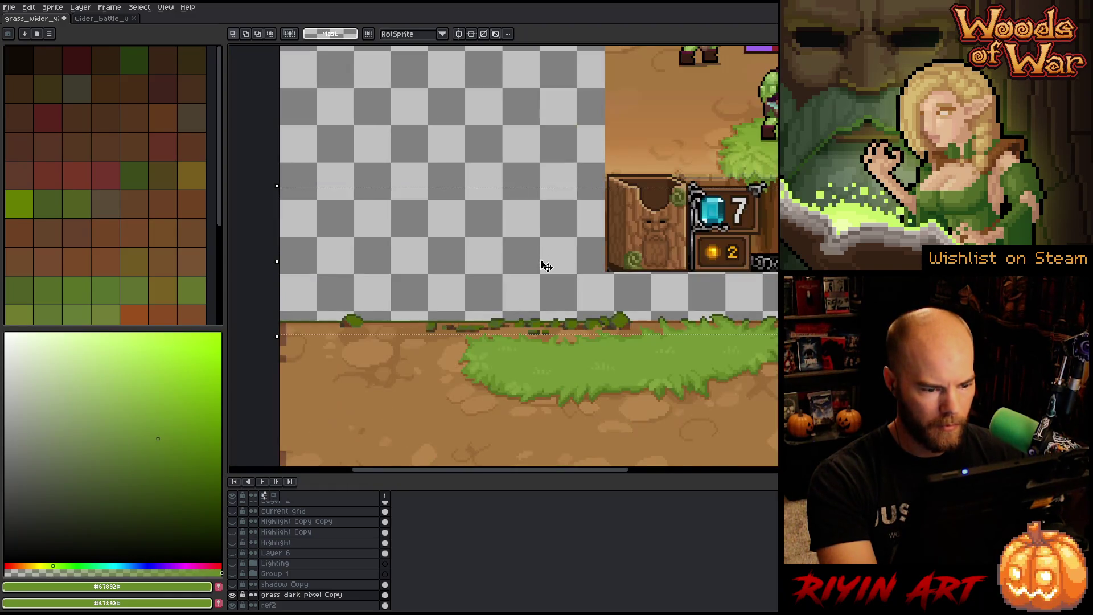
pyautogui.moveTo(539, 279)
pyautogui.mouseDown()
pyautogui.moveTo(505, 281)
pyautogui.moveTo(561, 268)
pyautogui.moveTo(295, 302)
pyautogui.mouseUp()
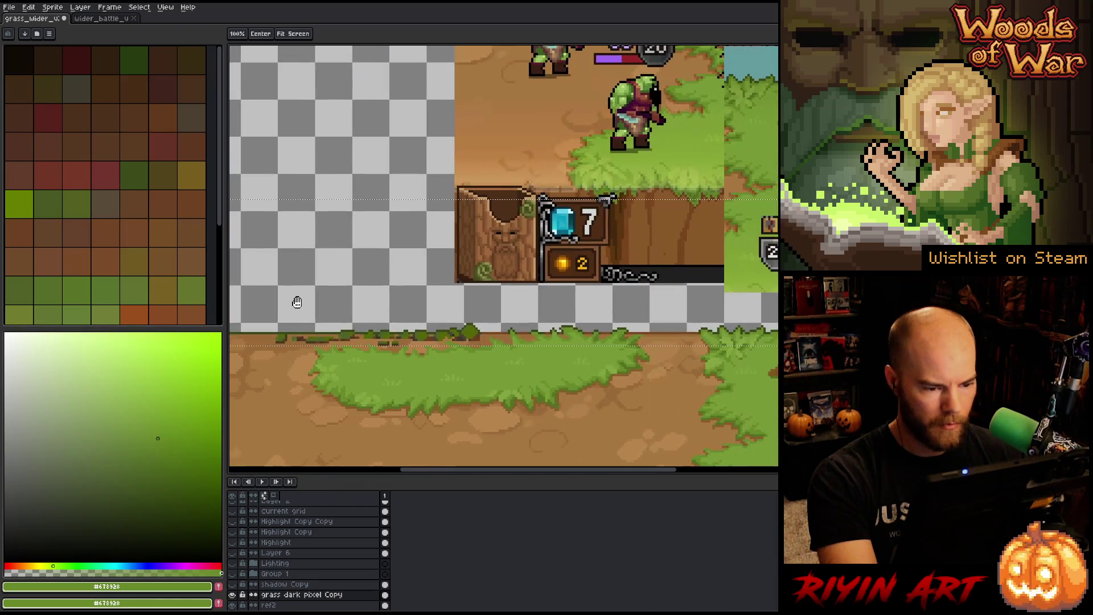
pyautogui.moveTo(422, 309); pyautogui.dragTo(438, 311)
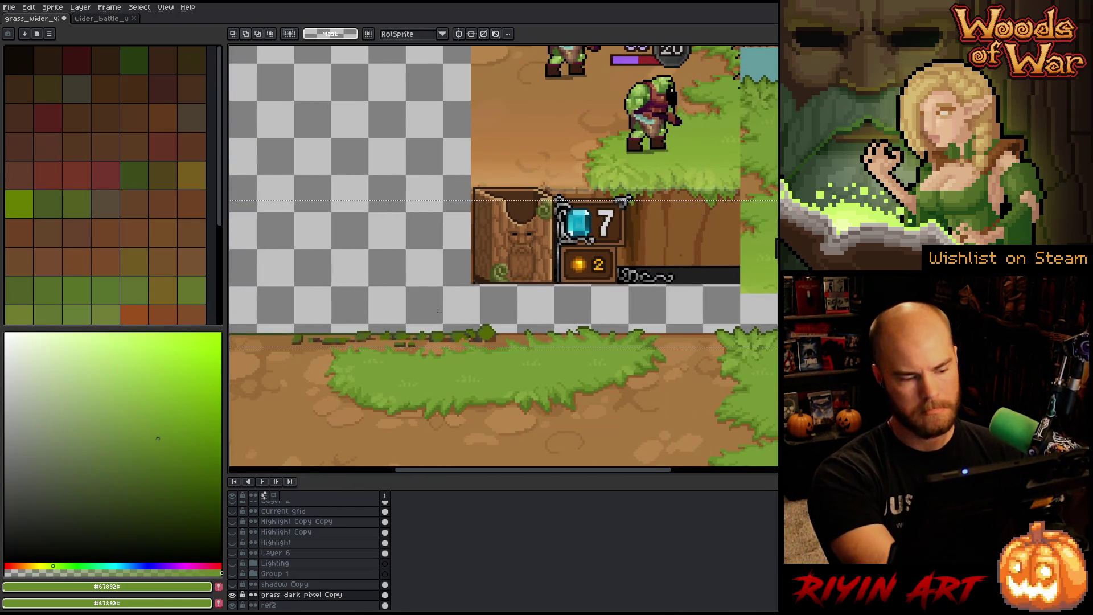
# Step: Reopen Replace Color for the band to swap dirt brown for grass green #678928
pyautogui.hotkey('shift', 'r')
pyautogui.click(747, 270)
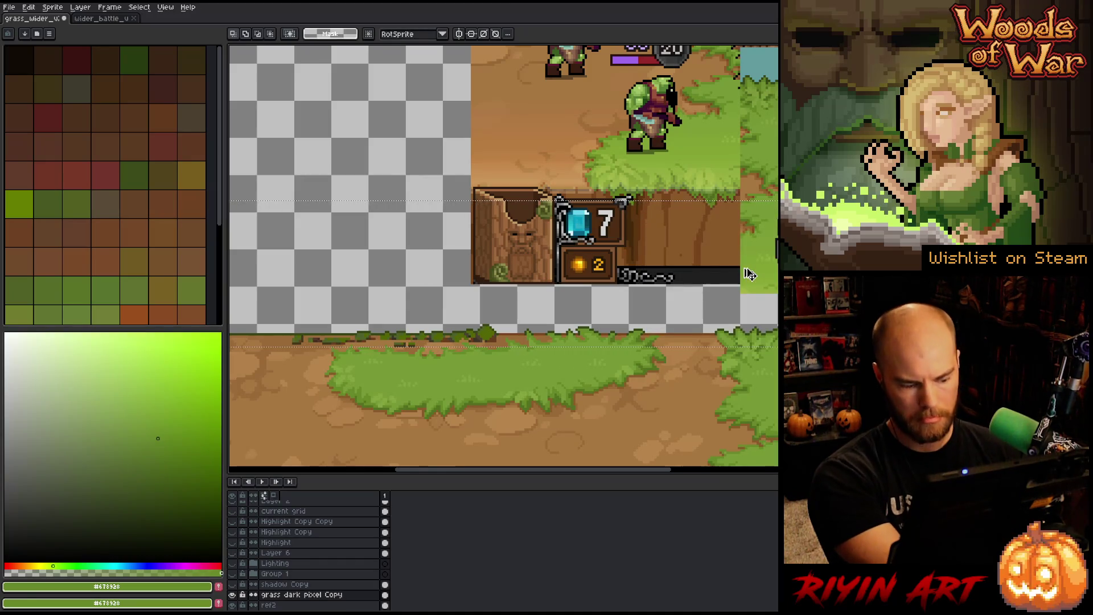
pyautogui.scroll(3, 496, 307)
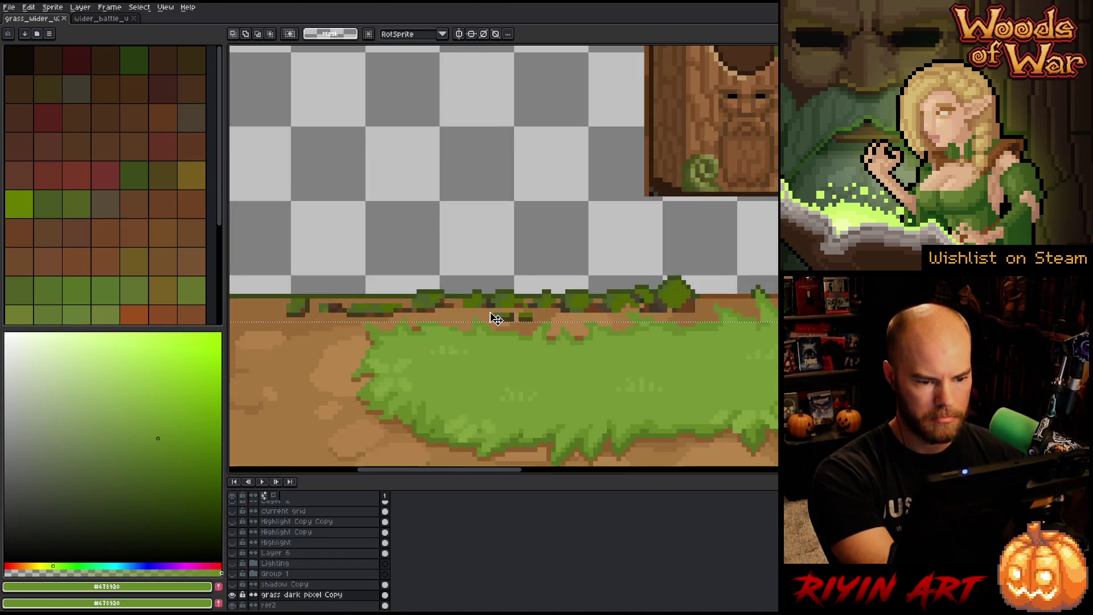
pyautogui.hotkey('shift', 'r')
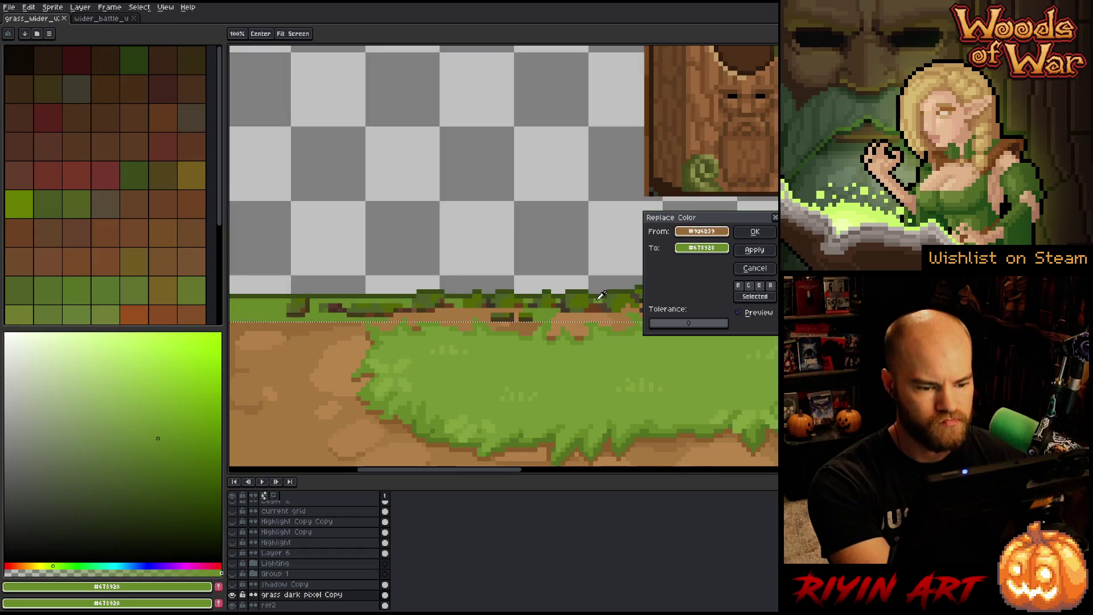
# Step: Recolour the dirt brown with another brown sampled from the canvas
pyautogui.click(599, 307)
pyautogui.moveTo(702, 249); pyautogui.dragTo(585, 333)
pyautogui.press('Return')
# Step: Replace the dark grass green with a dark brown shifted toward green in HSL
pyautogui.hotkey('shift', 'r')
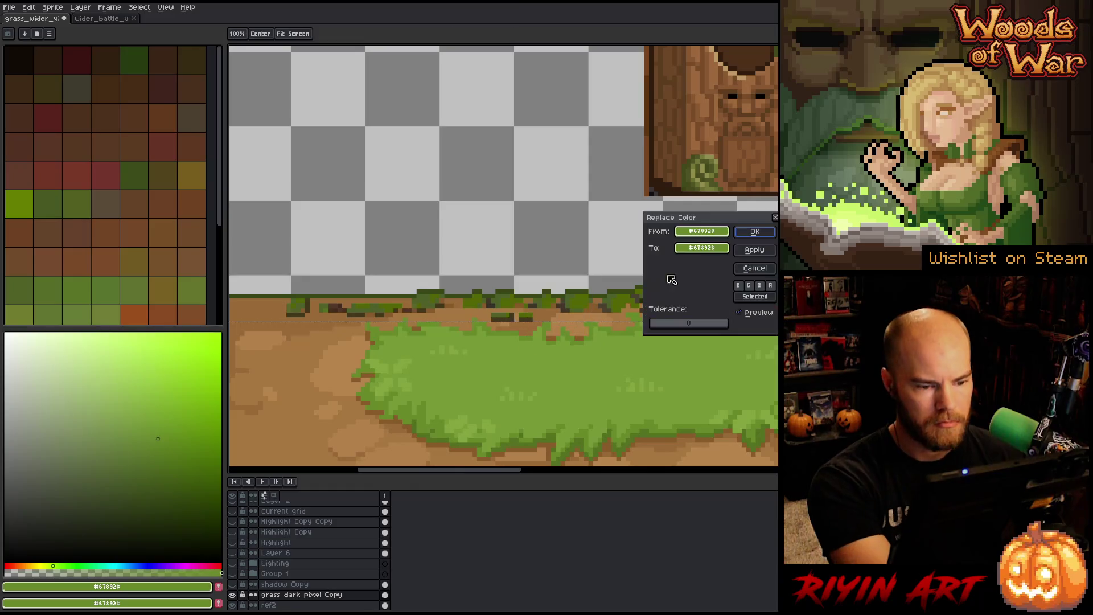
pyautogui.moveTo(693, 240)
pyautogui.mouseDown()
pyautogui.moveTo(595, 282)
pyautogui.moveTo(568, 307)
pyautogui.mouseUp()
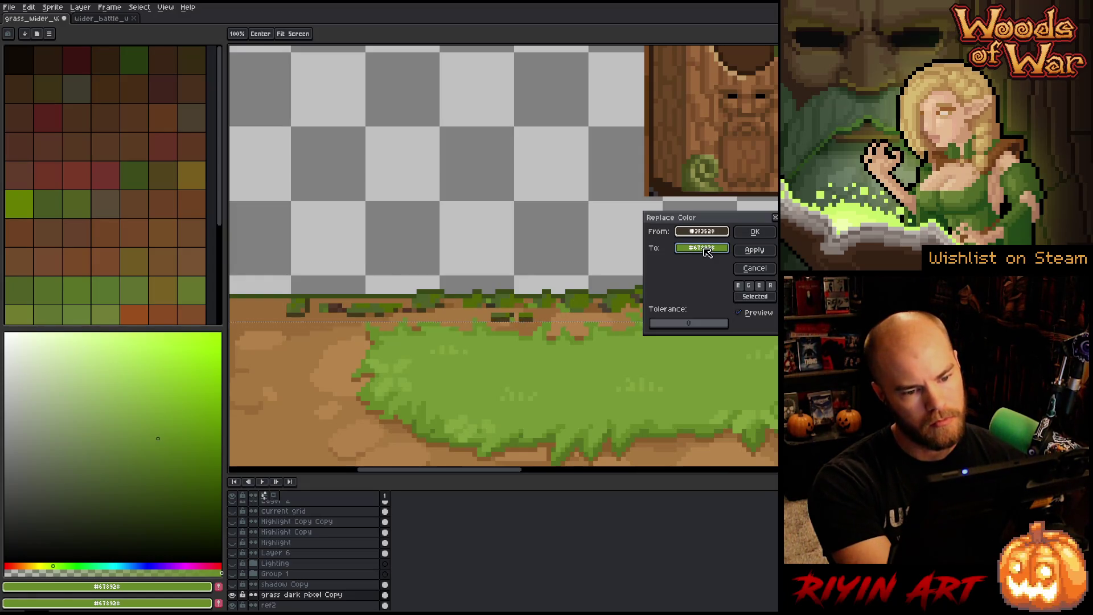
pyautogui.moveTo(707, 253)
pyautogui.mouseDown()
pyautogui.moveTo(706, 229)
pyautogui.moveTo(563, 307)
pyautogui.mouseUp()
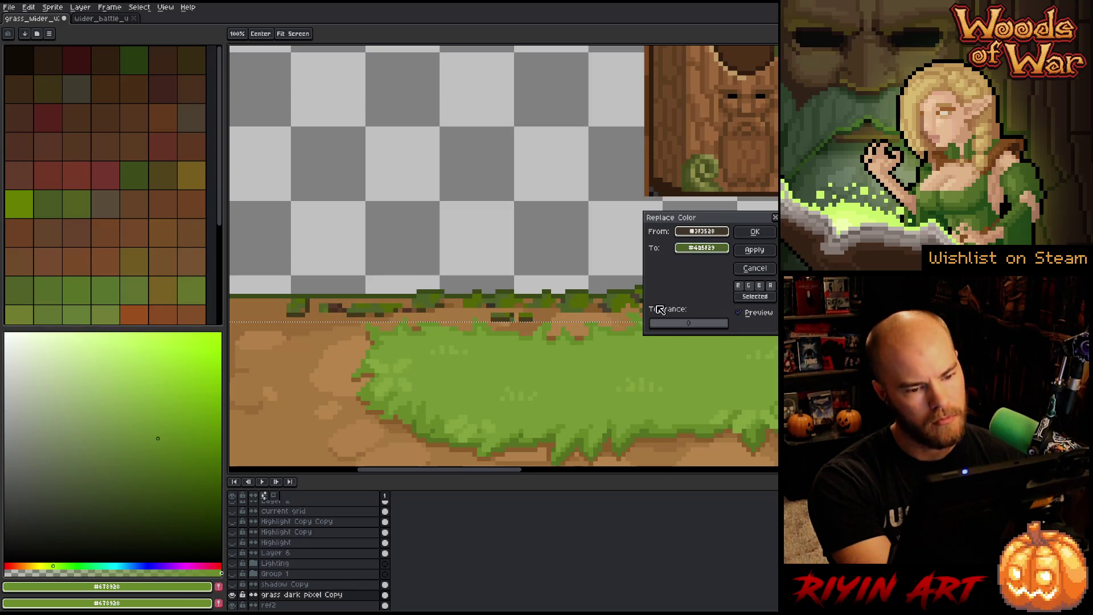
pyautogui.moveTo(715, 221)
pyautogui.mouseDown()
pyautogui.moveTo(506, 245)
pyautogui.moveTo(330, 196)
pyautogui.mouseUp()
pyautogui.click(318, 223)
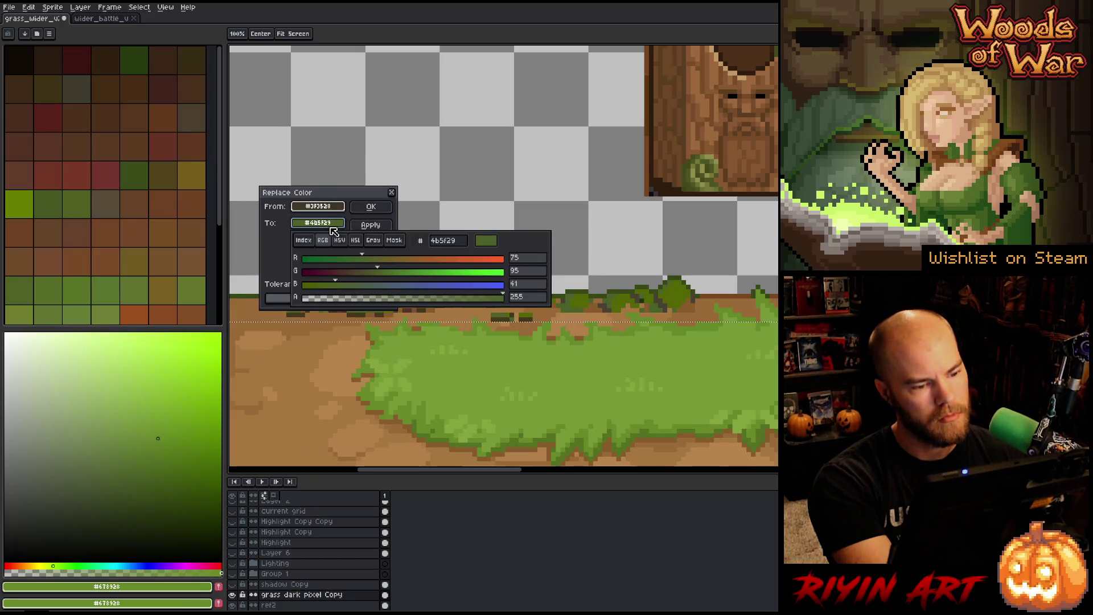
pyautogui.click(355, 240)
pyautogui.click(373, 240)
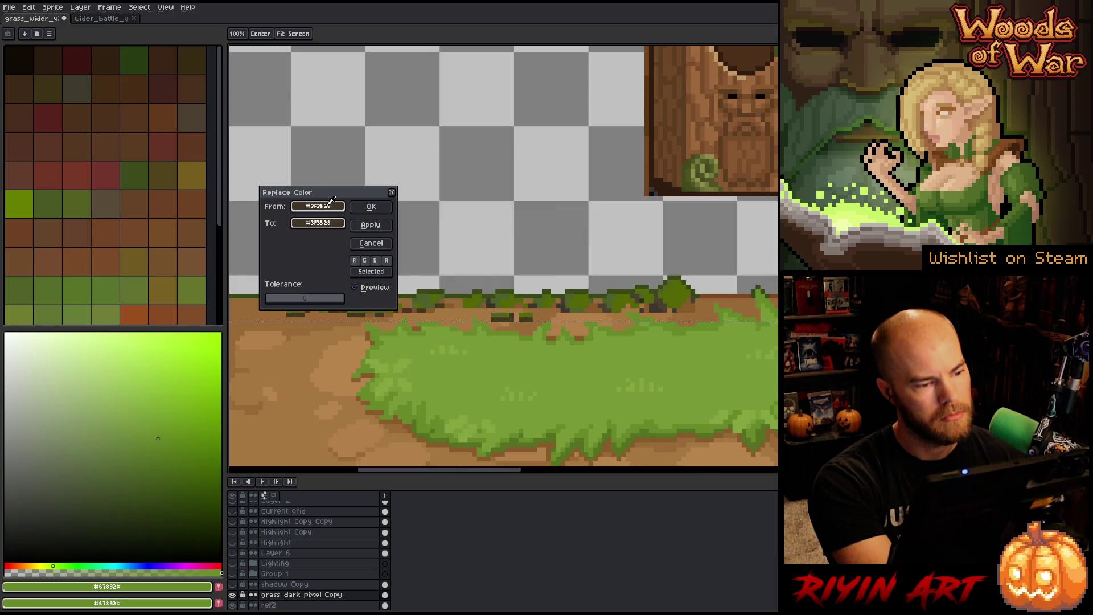
pyautogui.moveTo(330, 206); pyautogui.dragTo(317, 222)
pyautogui.click(318, 223)
pyautogui.click(354, 240)
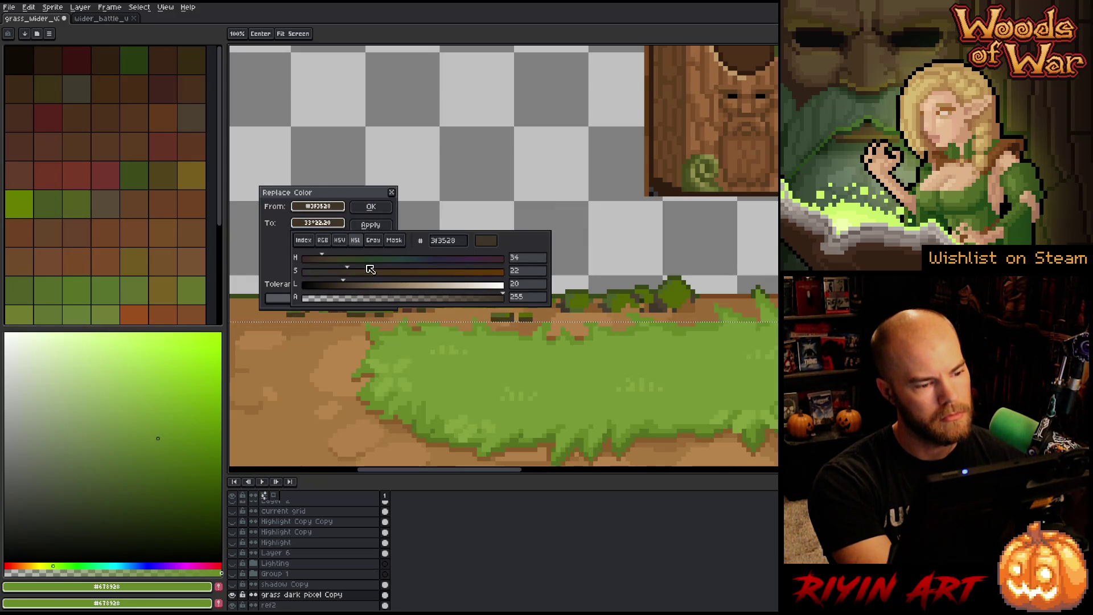
pyautogui.moveTo(358, 264)
pyautogui.mouseDown()
pyautogui.moveTo(381, 261)
pyautogui.moveTo(357, 262)
pyautogui.mouseUp()
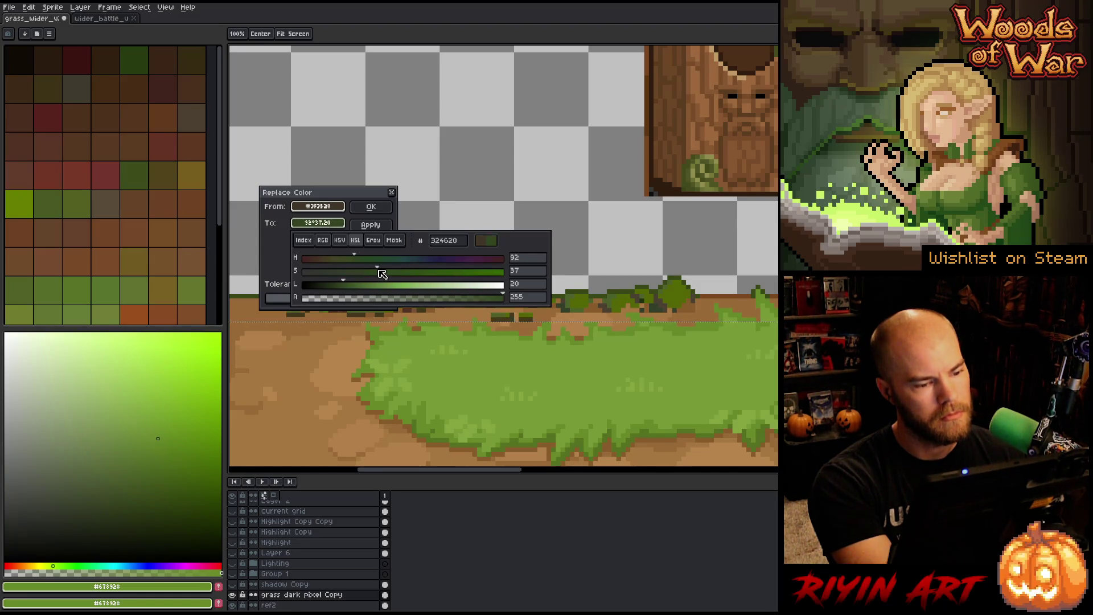
pyautogui.moveTo(371, 284); pyautogui.dragTo(353, 291)
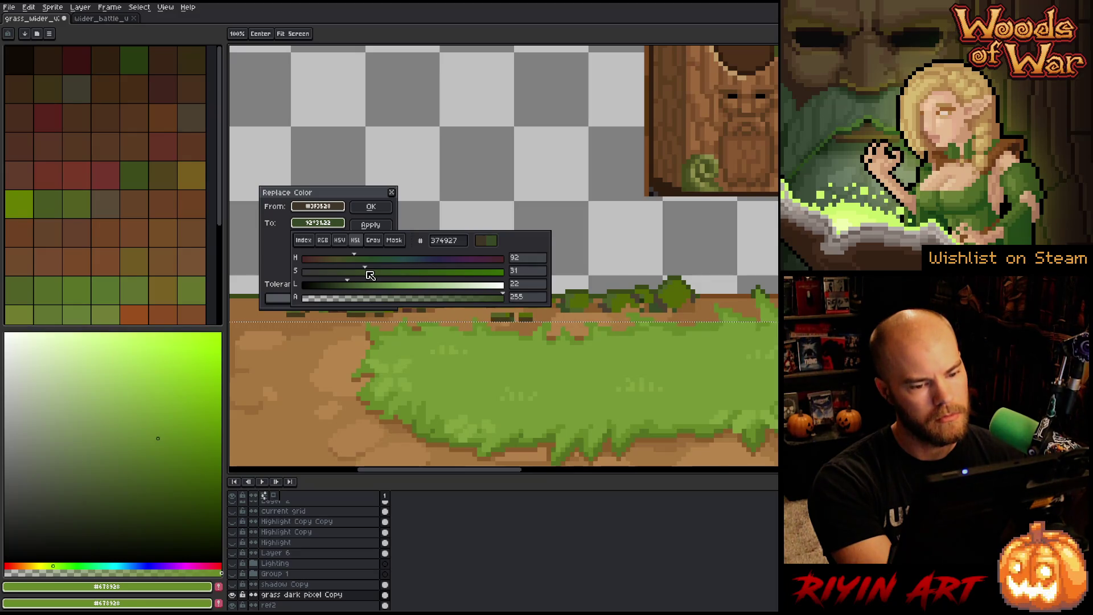
pyautogui.click(371, 206)
# Step: Replace the dark olive pixels with the bush's lighter green, tuned to hue 83 and slightly darker
pyautogui.hotkey('shift', 'r')
pyautogui.click(662, 297)
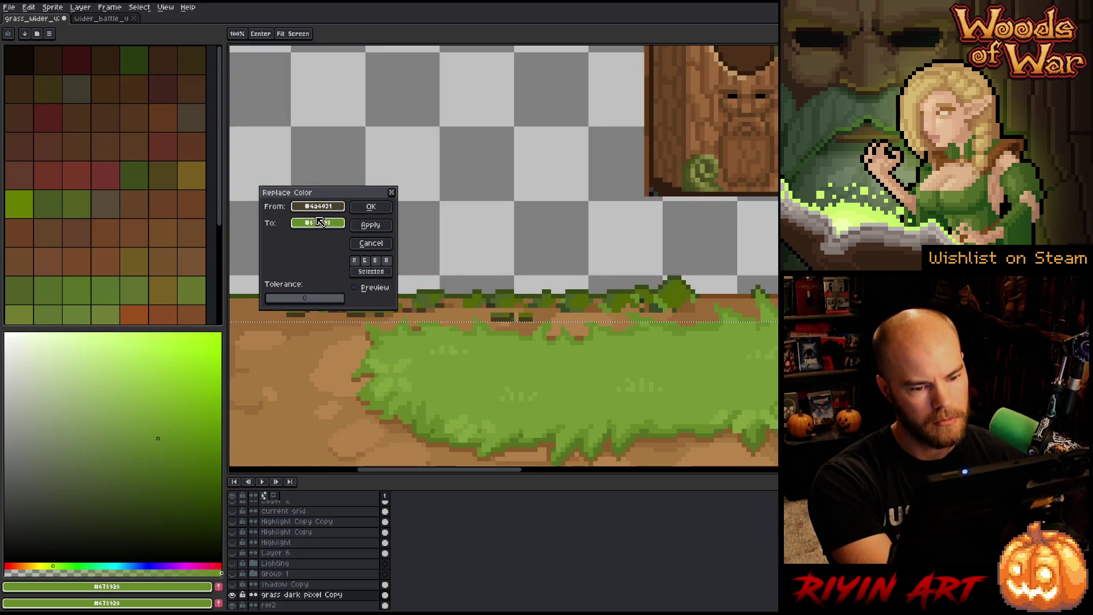
pyautogui.rightClick(537, 251)
pyautogui.rightClick(662, 299)
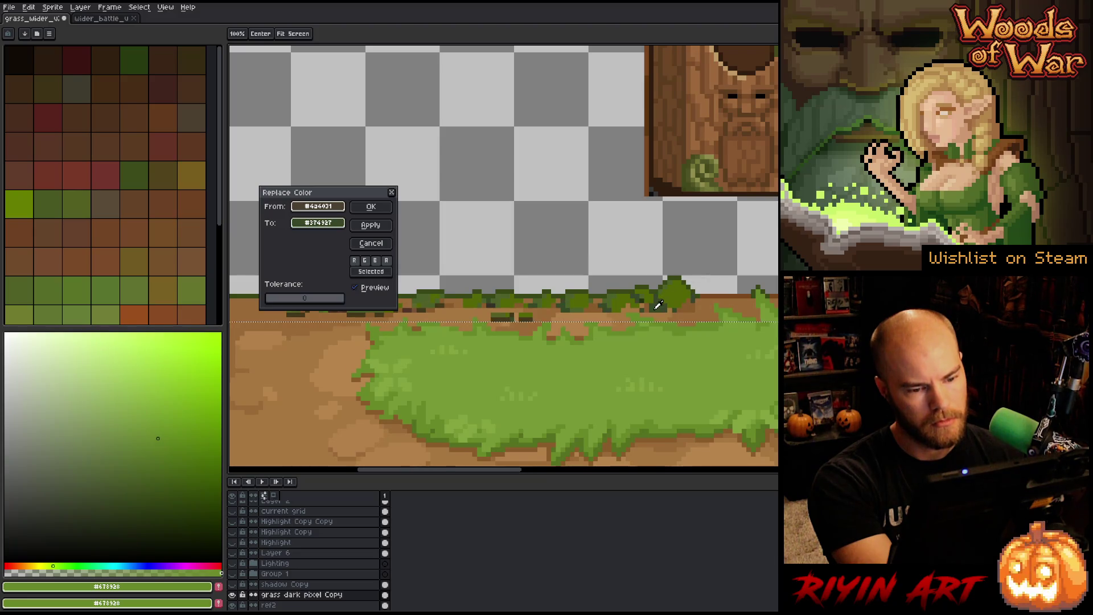
pyautogui.rightClick(669, 285)
pyautogui.click(317, 223)
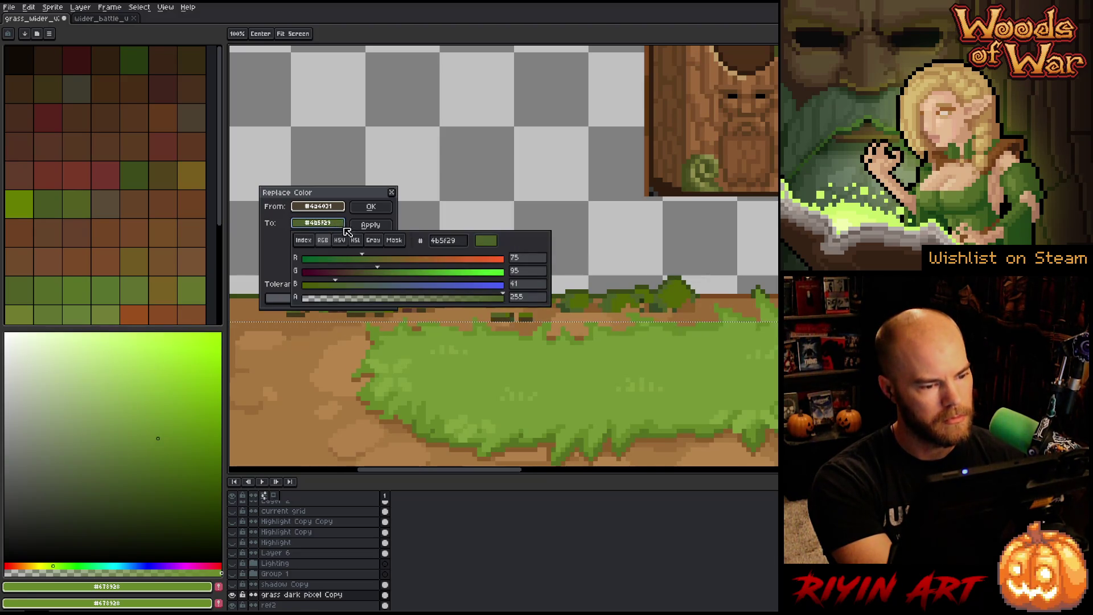
pyautogui.click(355, 240)
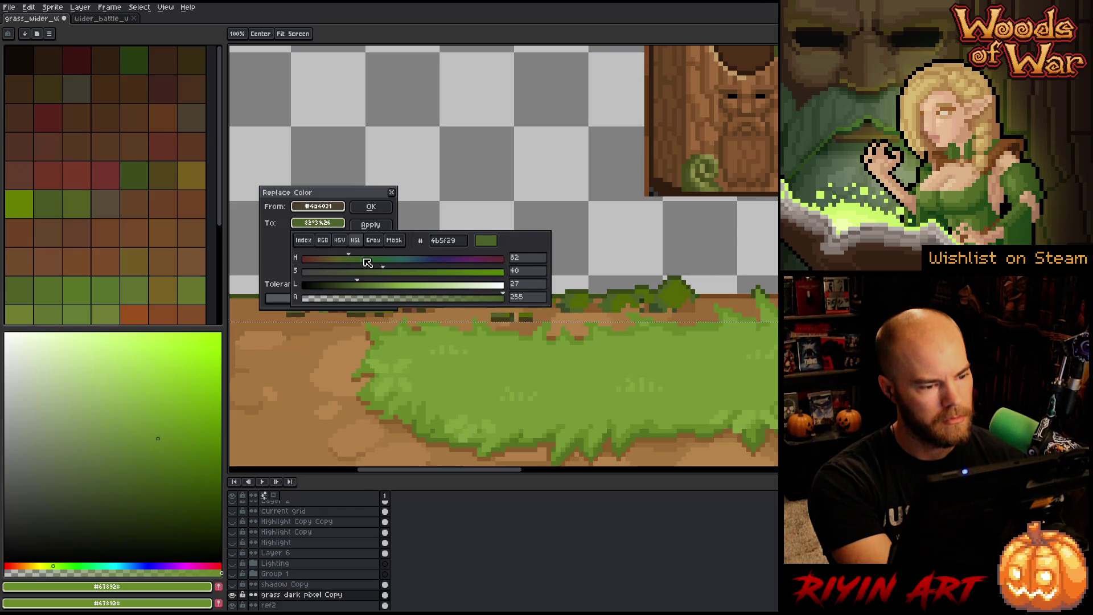
pyautogui.click(360, 258)
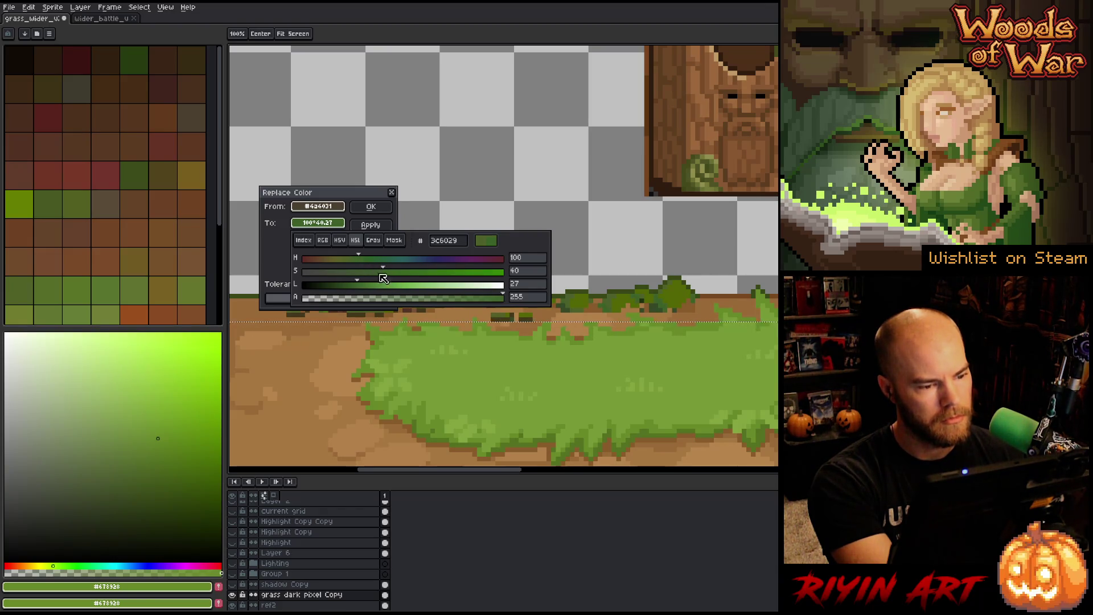
pyautogui.moveTo(362, 291)
pyautogui.mouseDown()
pyautogui.moveTo(379, 275)
pyautogui.moveTo(349, 288)
pyautogui.moveTo(359, 288)
pyautogui.mouseUp()
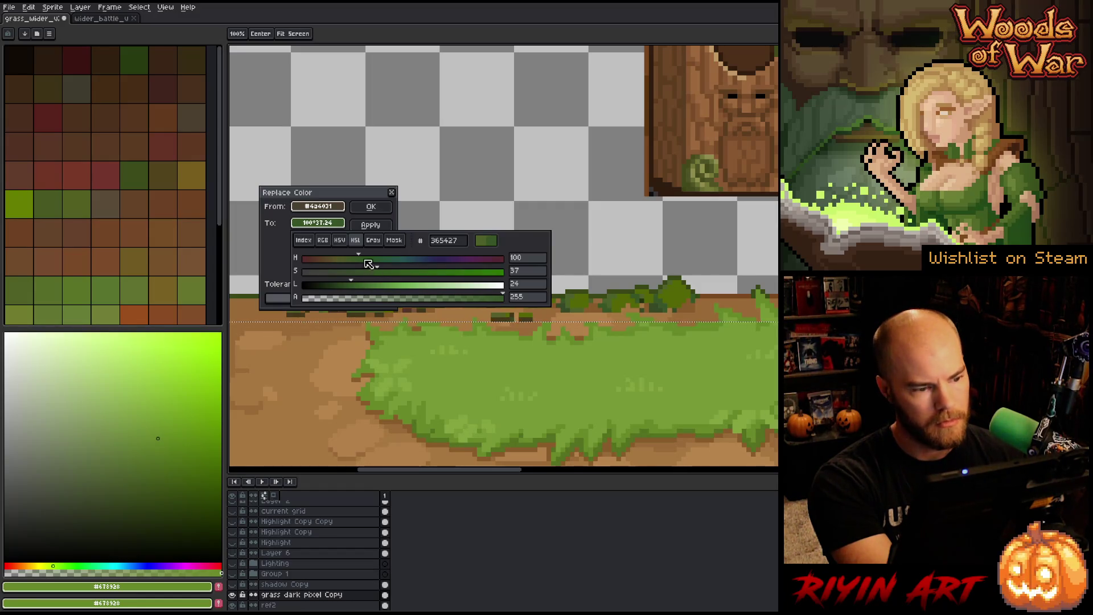
pyautogui.moveTo(353, 263); pyautogui.dragTo(353, 263)
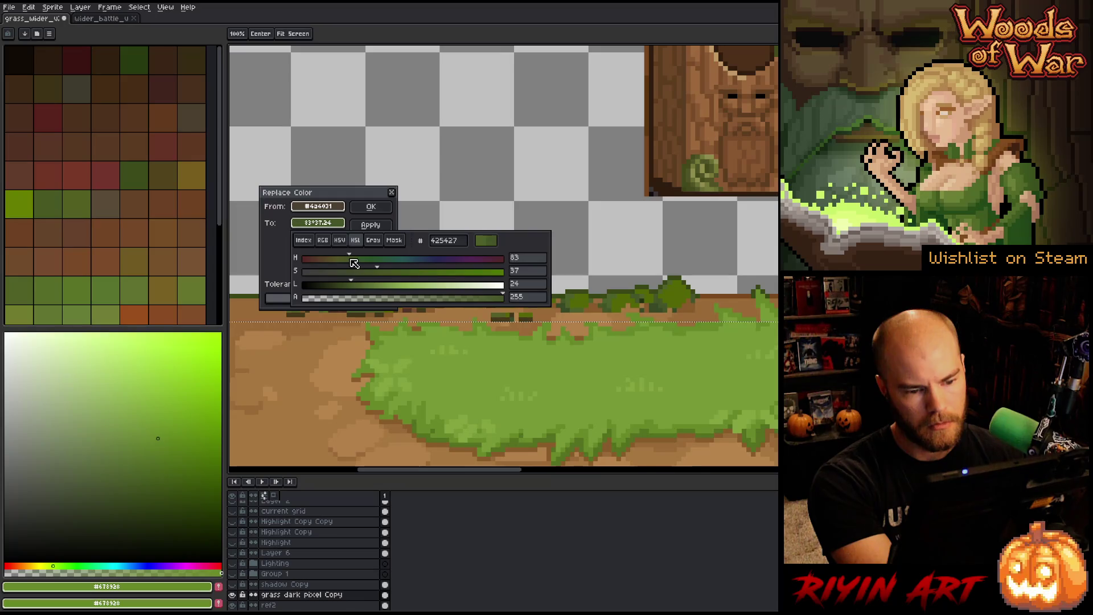
pyautogui.click(370, 225)
# Step: Swap the mid grass green for the darker grass-edge green sampled from the canvas
pyautogui.click(373, 227)
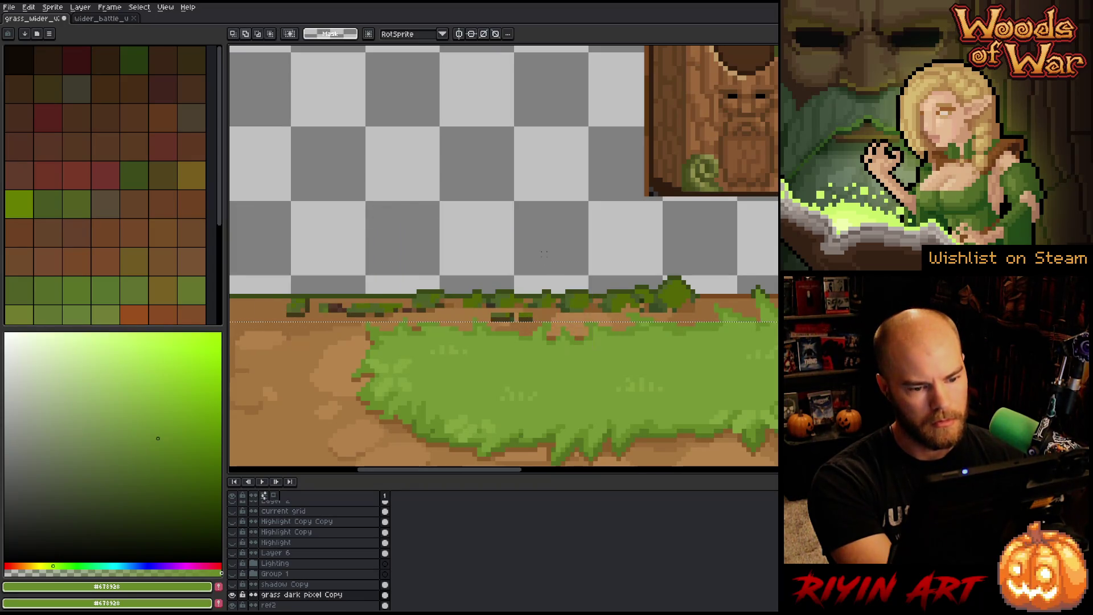
pyautogui.click(647, 293)
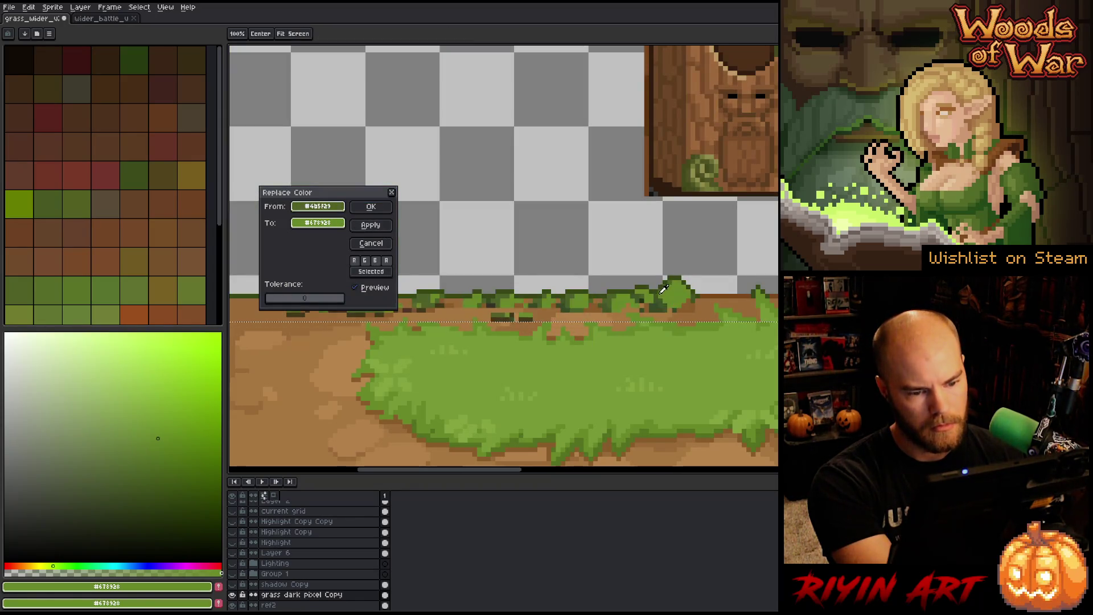
pyautogui.click(662, 288)
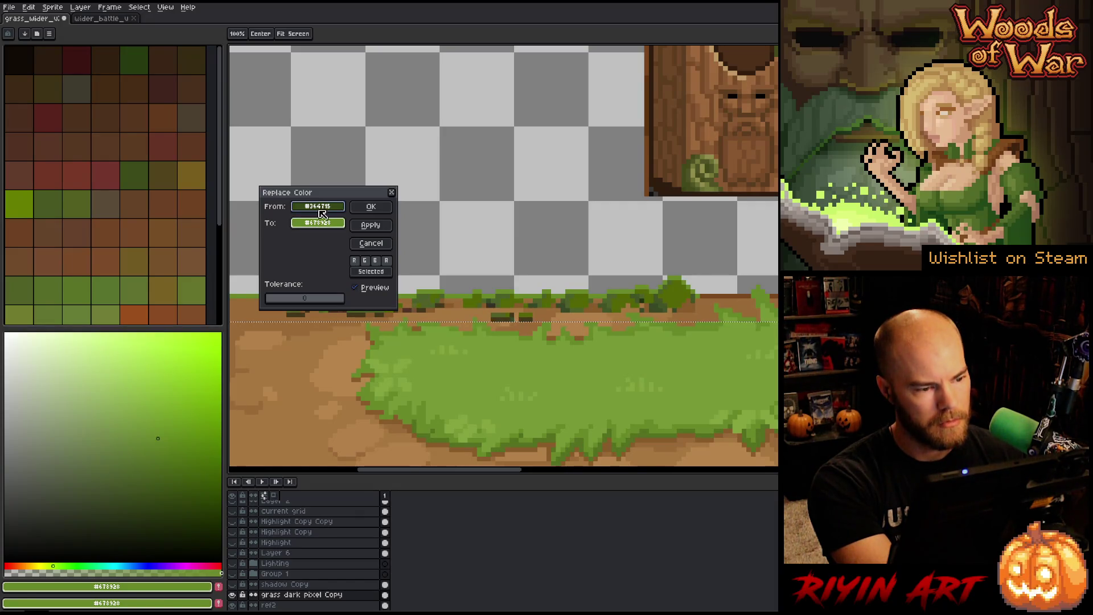
pyautogui.click(612, 259)
pyautogui.click(666, 289)
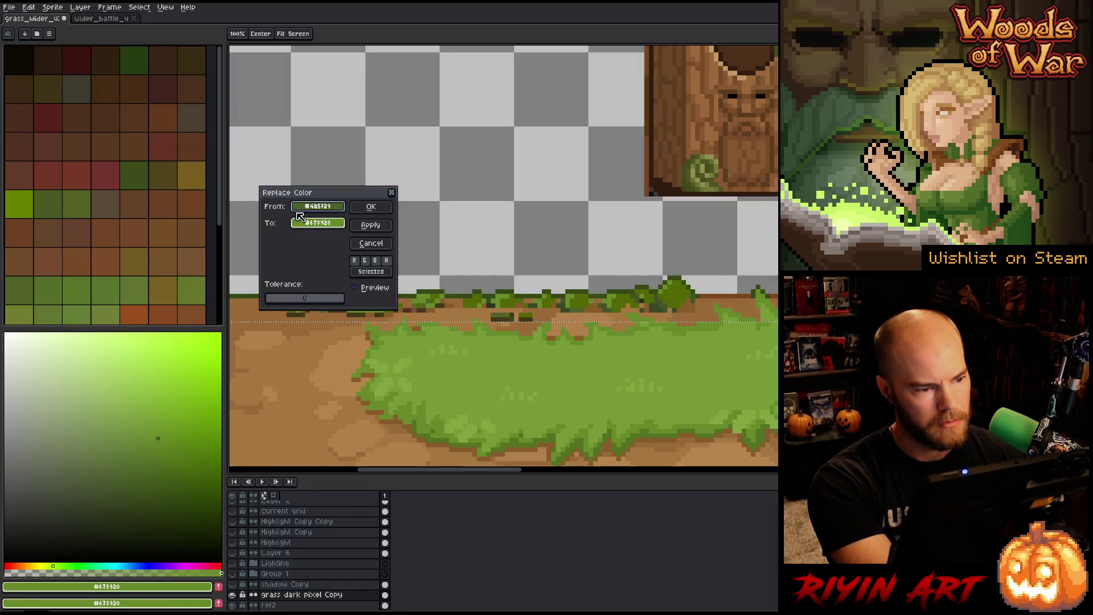
pyautogui.rightClick(627, 342)
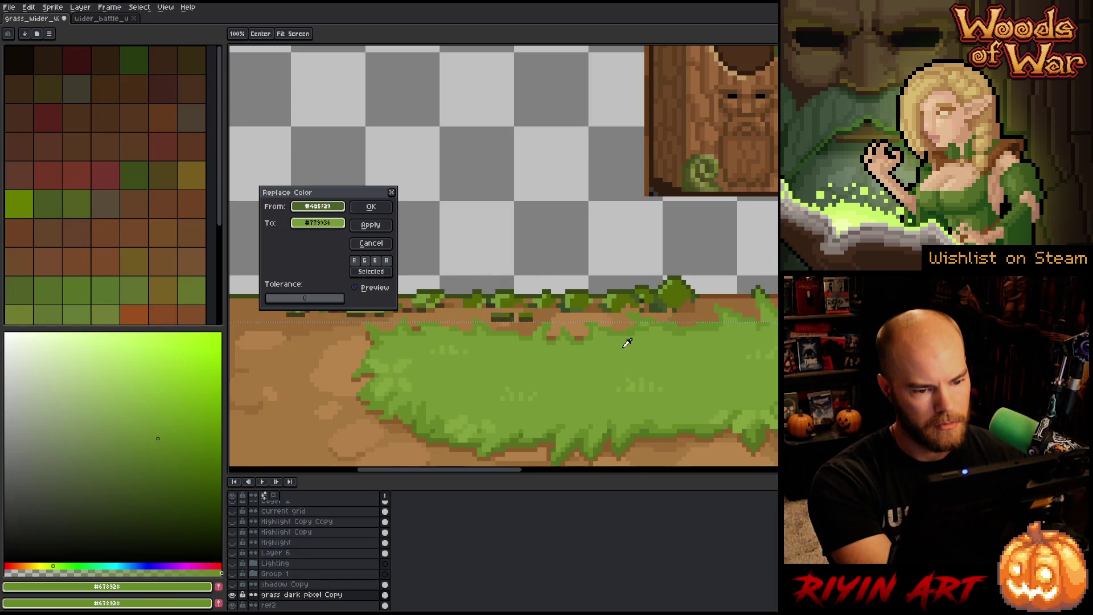
pyautogui.rightClick(631, 440)
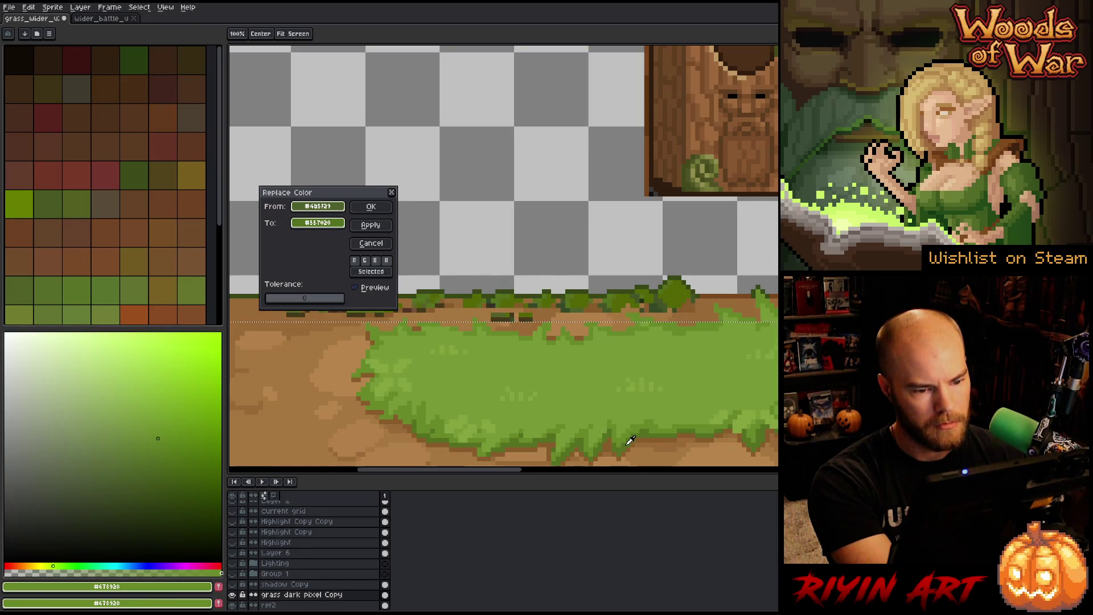
pyautogui.click(390, 203)
# Step: Start a new replacement with the dark grass green #678928 as the source colour
pyautogui.hotkey('shift', 'r')
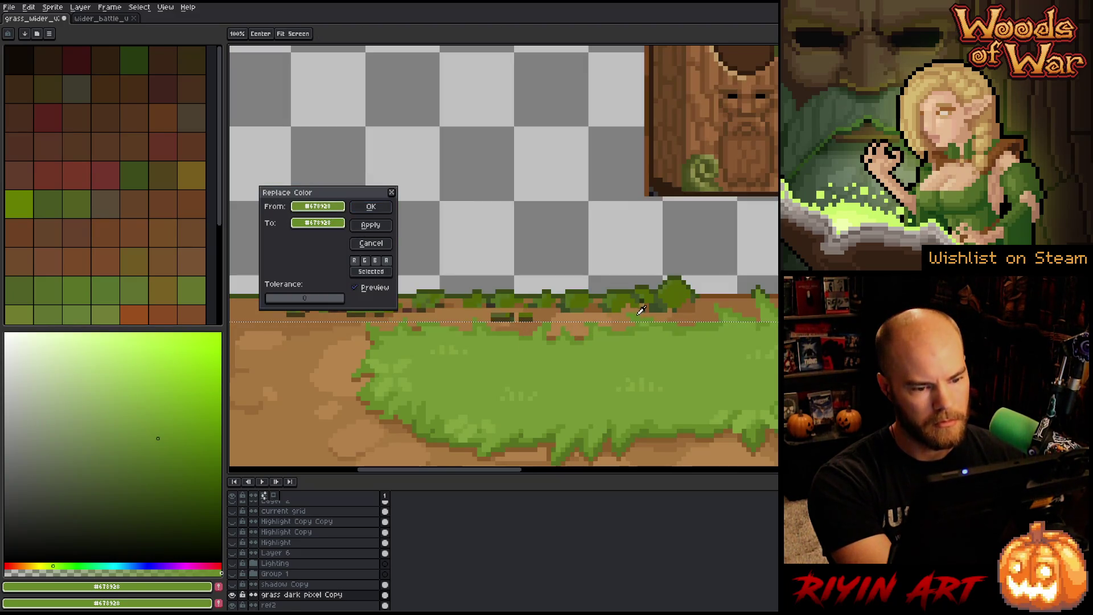
pyautogui.click(625, 300)
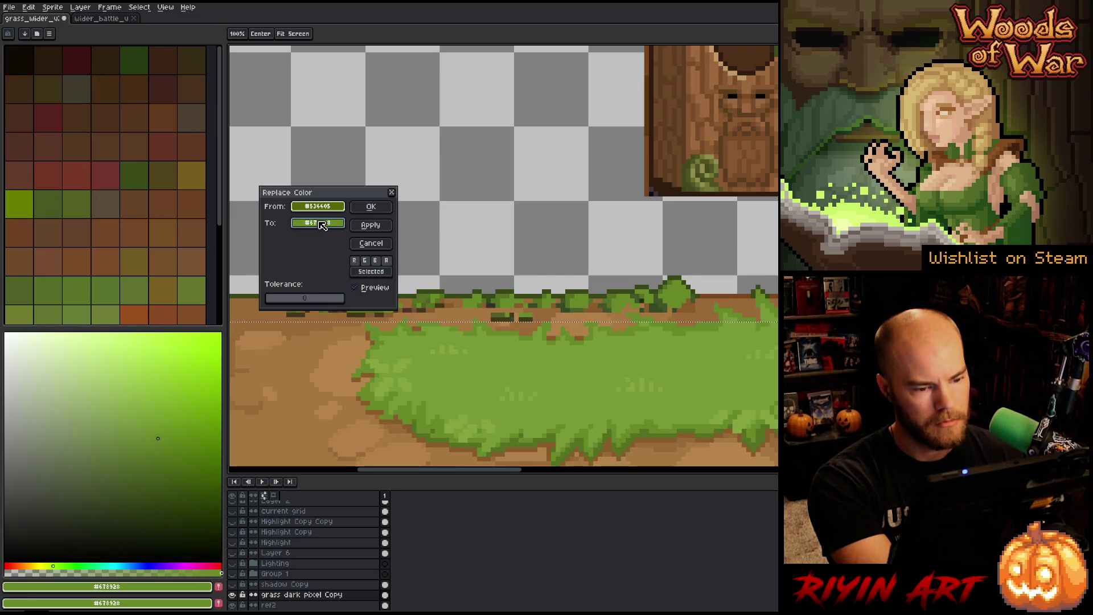
pyautogui.click(371, 243)
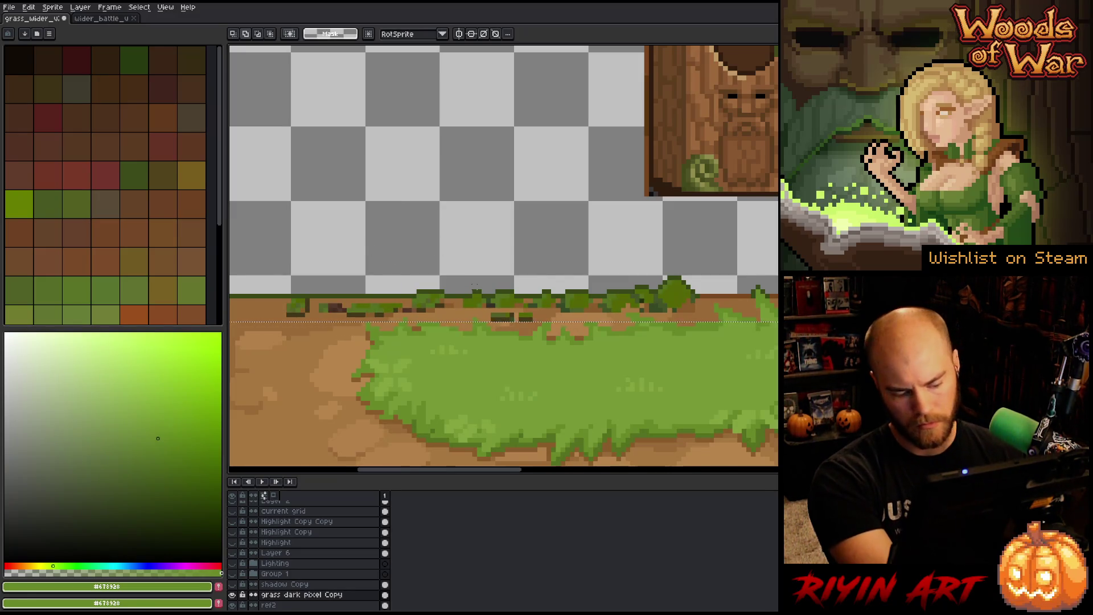
pyautogui.hotkey('shift', 'r')
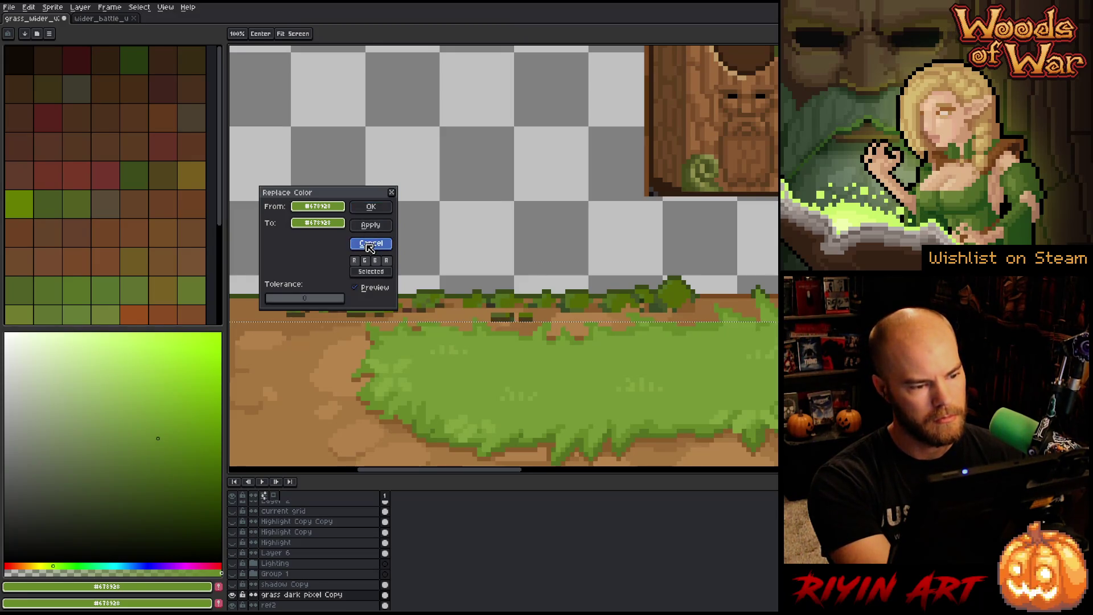
pyautogui.click(369, 245)
pyautogui.hotkey('shift', 'r')
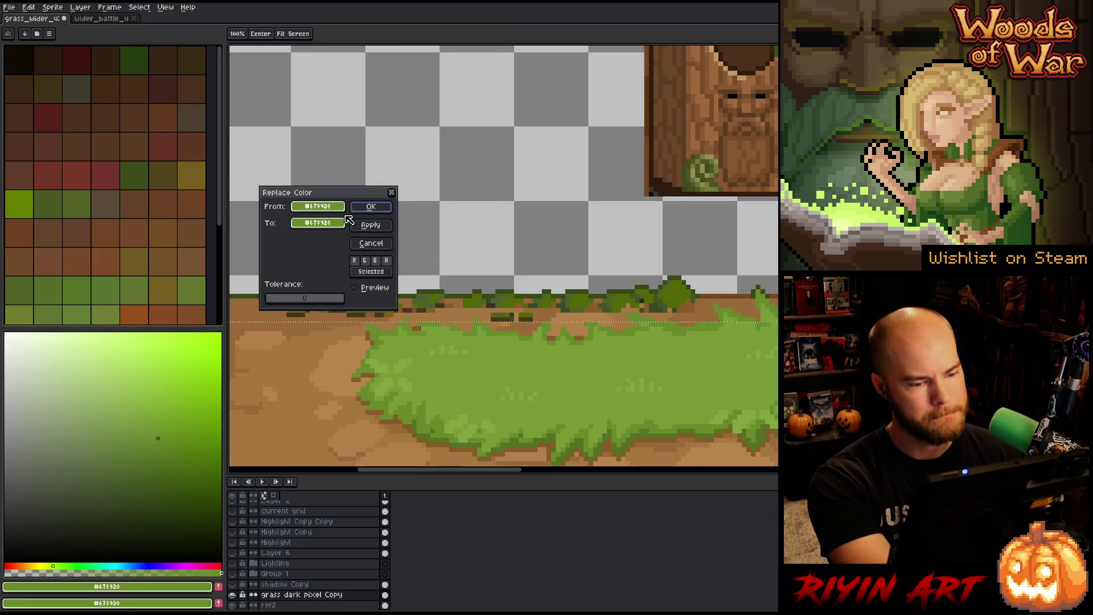
pyautogui.moveTo(317, 206)
pyautogui.mouseDown()
pyautogui.moveTo(399, 239)
pyautogui.moveTo(552, 267)
pyautogui.moveTo(561, 297)
pyautogui.mouseUp()
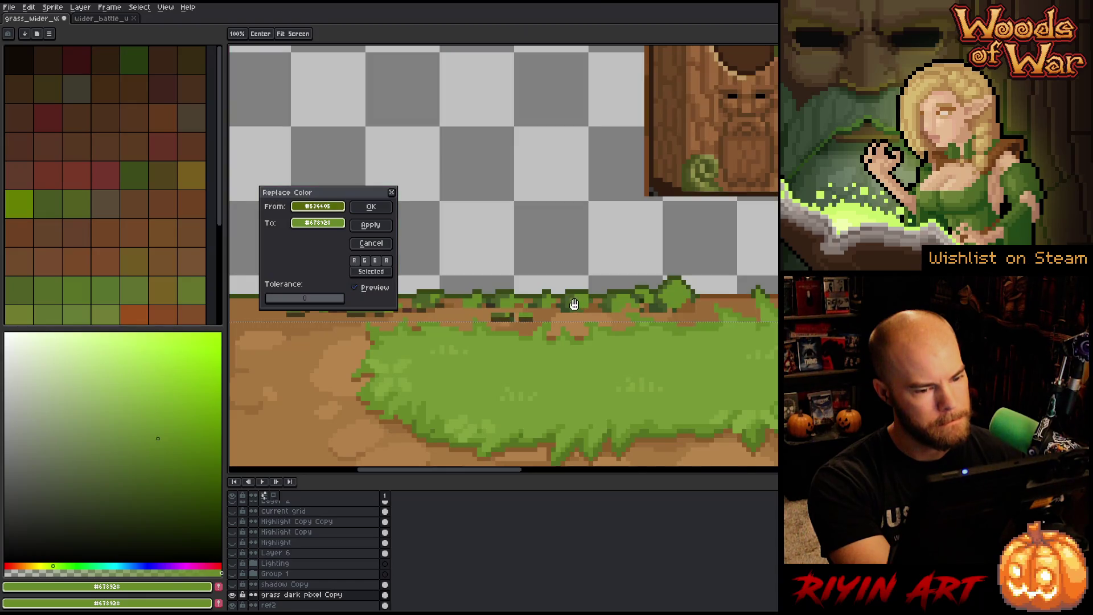
# Step: Tune the replacement to an olive green in HSL, with higher saturation, darker lightness and hue 82, and apply it
pyautogui.click(314, 223)
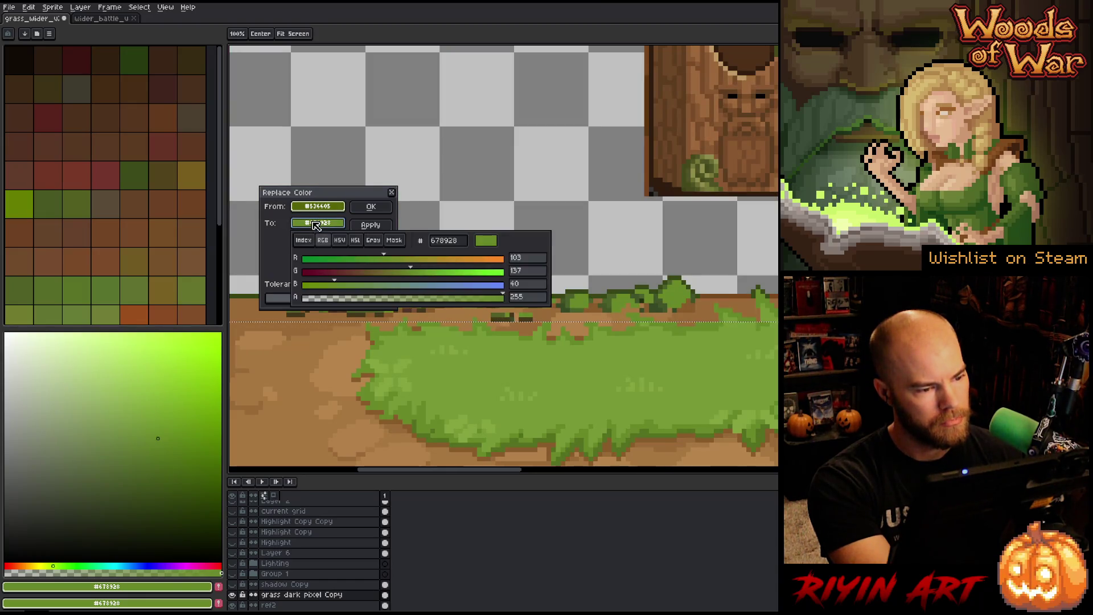
pyautogui.click(355, 240)
pyautogui.moveTo(400, 286)
pyautogui.mouseDown()
pyautogui.moveTo(359, 285)
pyautogui.moveTo(377, 286)
pyautogui.moveTo(363, 265)
pyautogui.mouseUp()
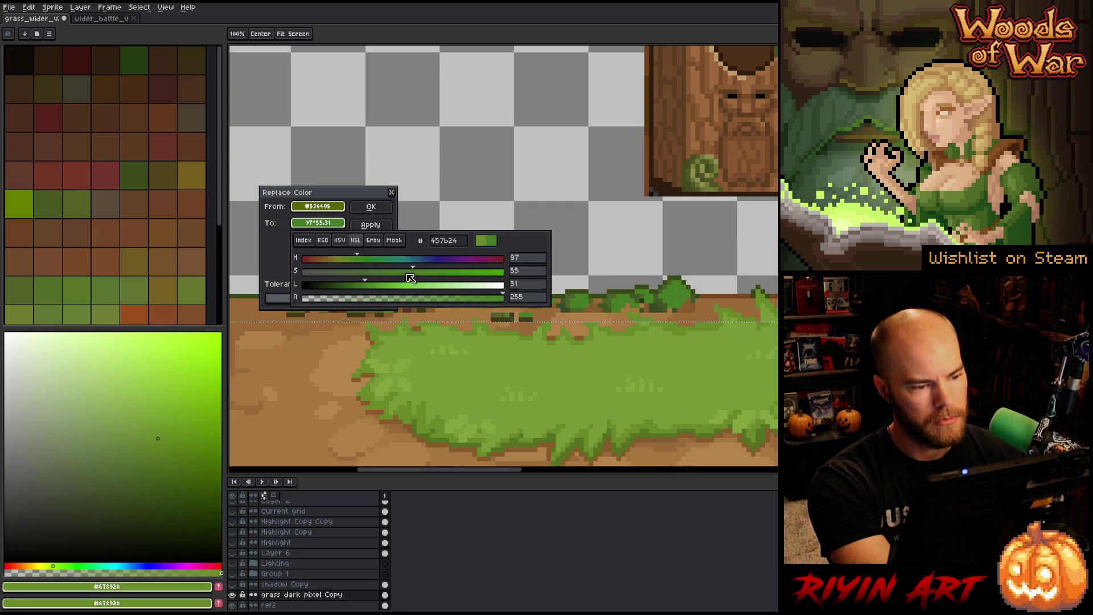
pyautogui.moveTo(360, 261); pyautogui.dragTo(368, 261)
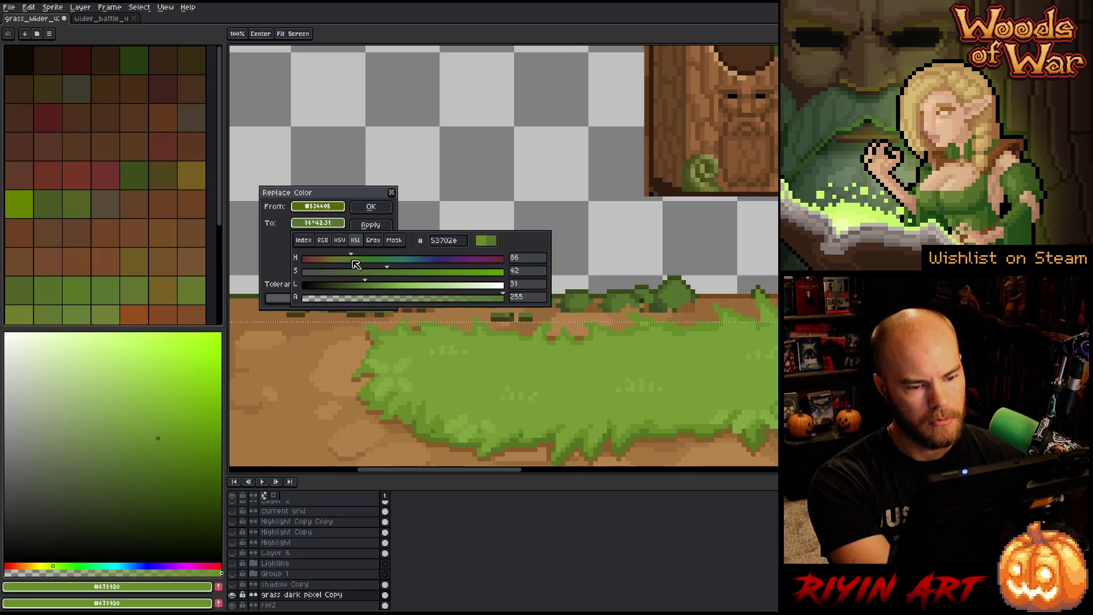
pyautogui.moveTo(356, 265); pyautogui.dragTo(358, 263)
pyautogui.click(409, 269)
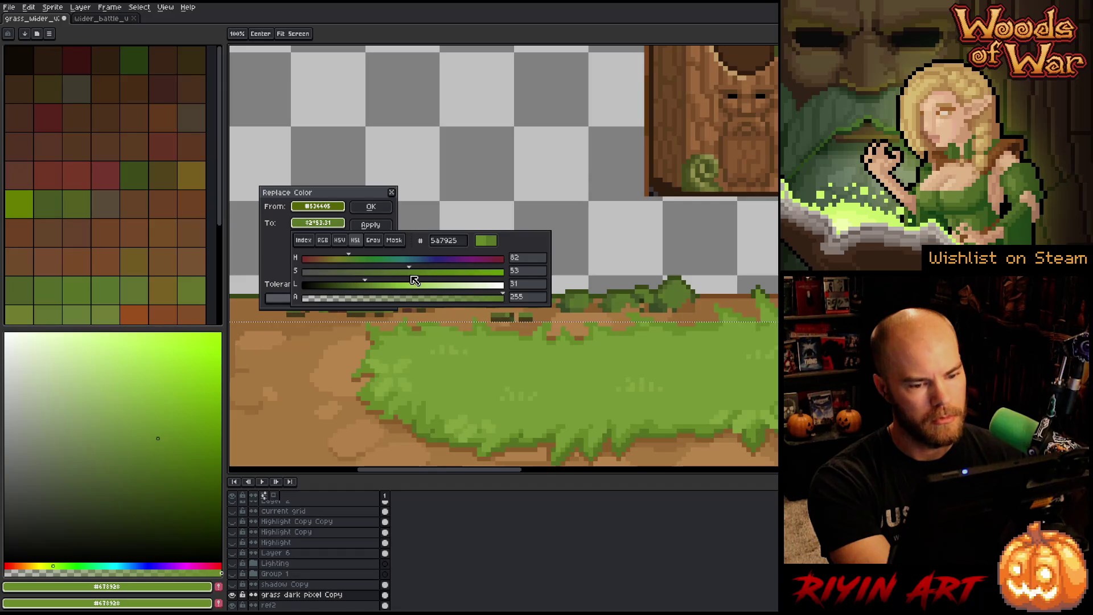
pyautogui.click(347, 262)
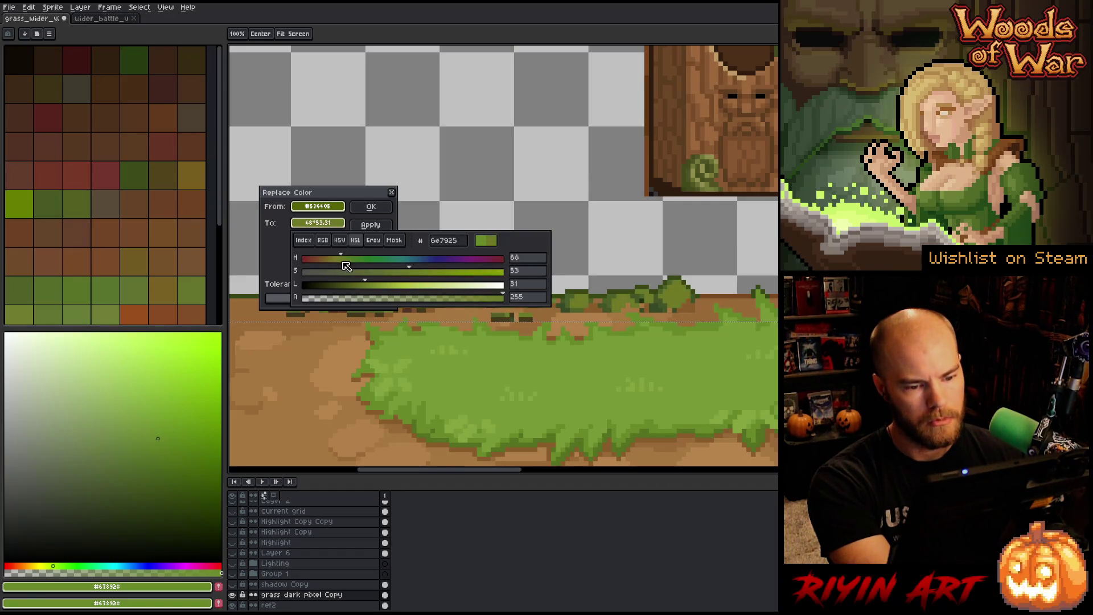
pyautogui.moveTo(367, 283); pyautogui.dragTo(362, 289)
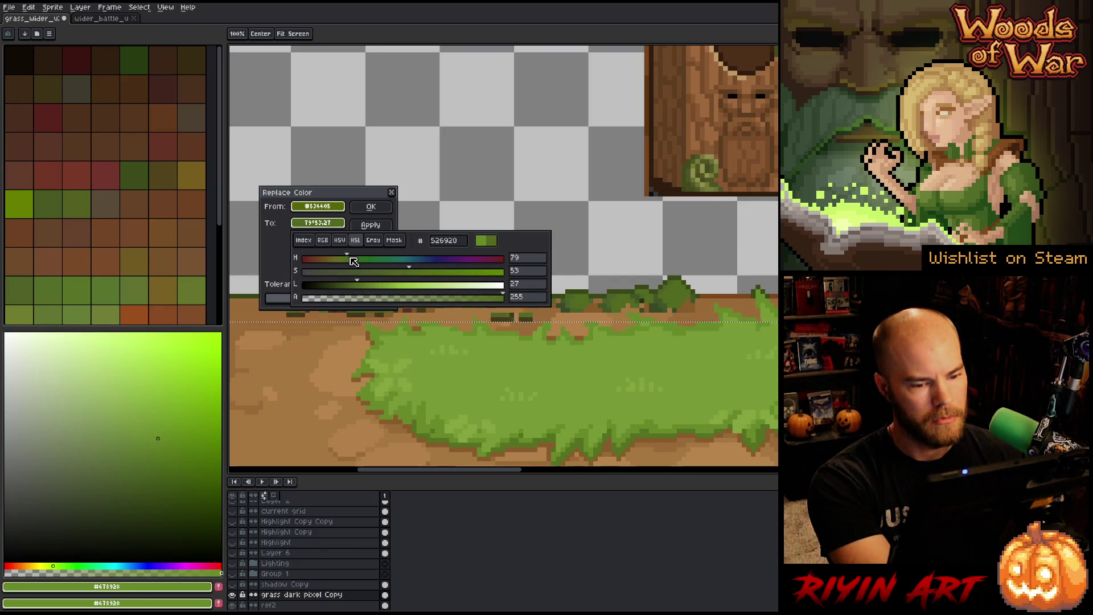
pyautogui.click(353, 261)
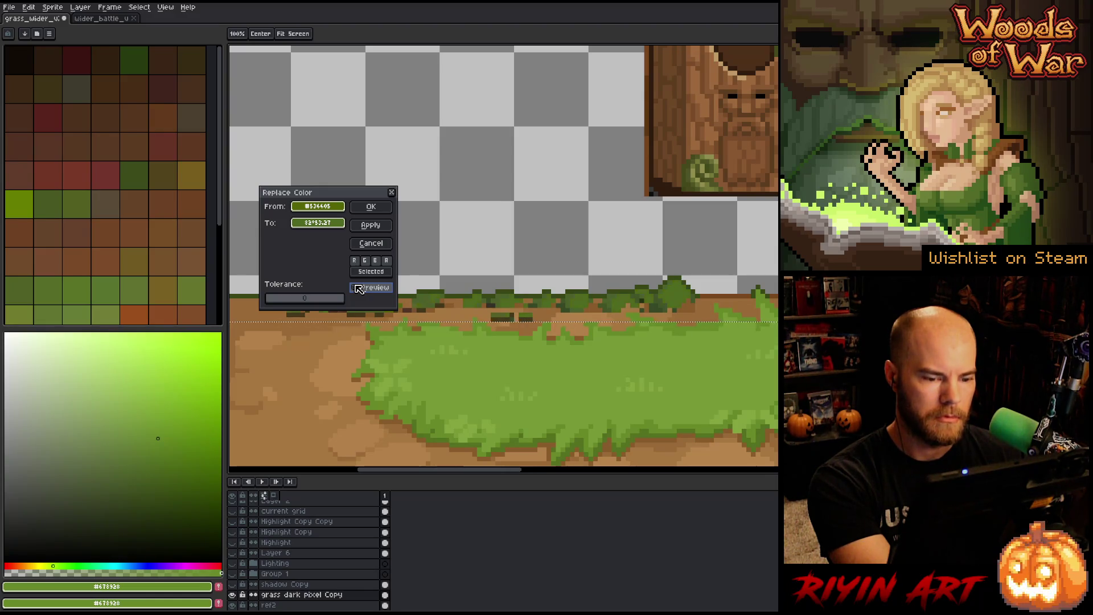
pyautogui.click(371, 207)
pyautogui.hotkey('shift', 'r')
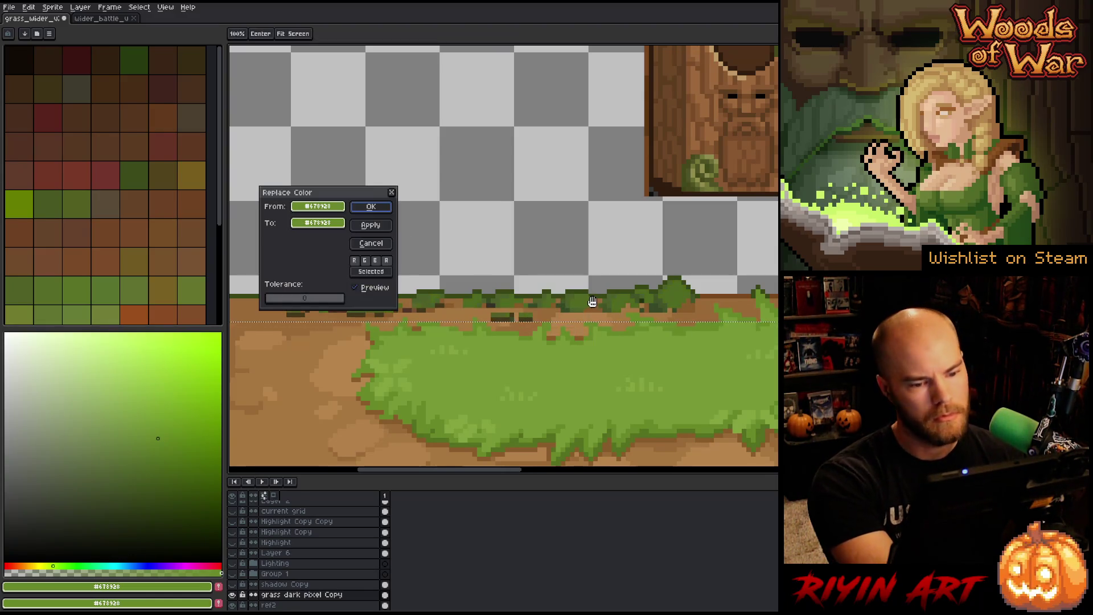
# Step: Replace the top strip's dark green with the neighbouring grass green lightened to L 27
pyautogui.moveTo(315, 206); pyautogui.dragTo(672, 276)
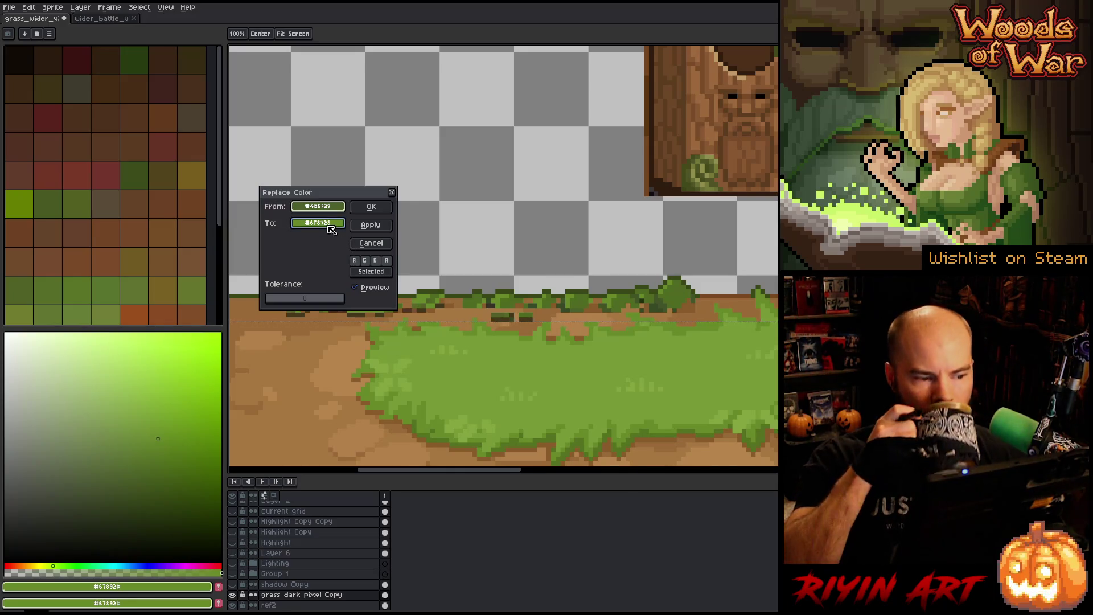
pyautogui.moveTo(330, 228)
pyautogui.mouseDown()
pyautogui.moveTo(591, 244)
pyautogui.moveTo(651, 269)
pyautogui.moveTo(665, 299)
pyautogui.mouseUp()
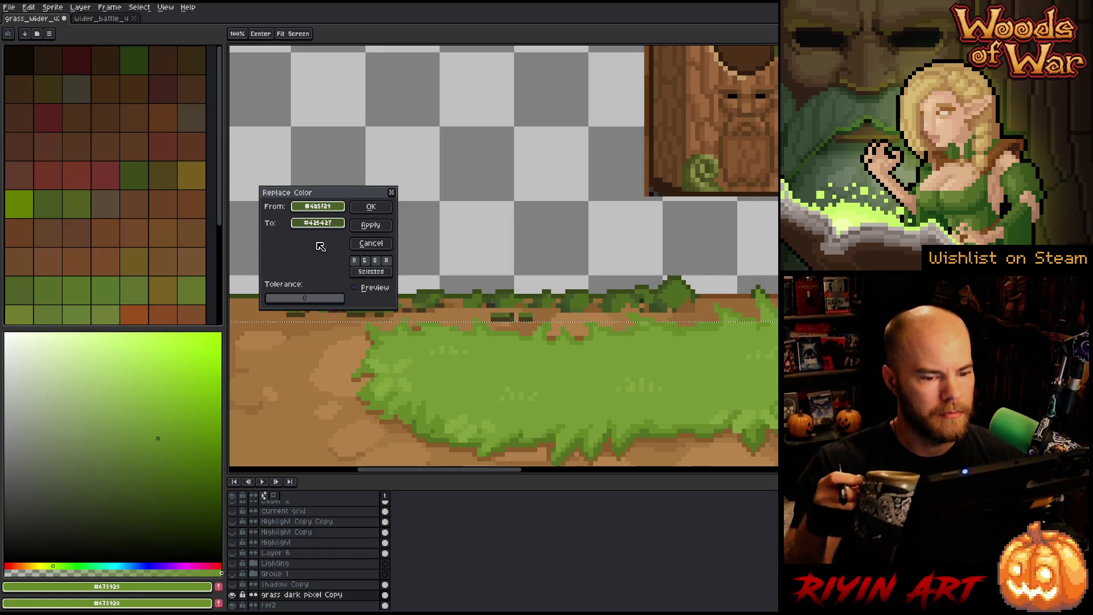
pyautogui.click(316, 223)
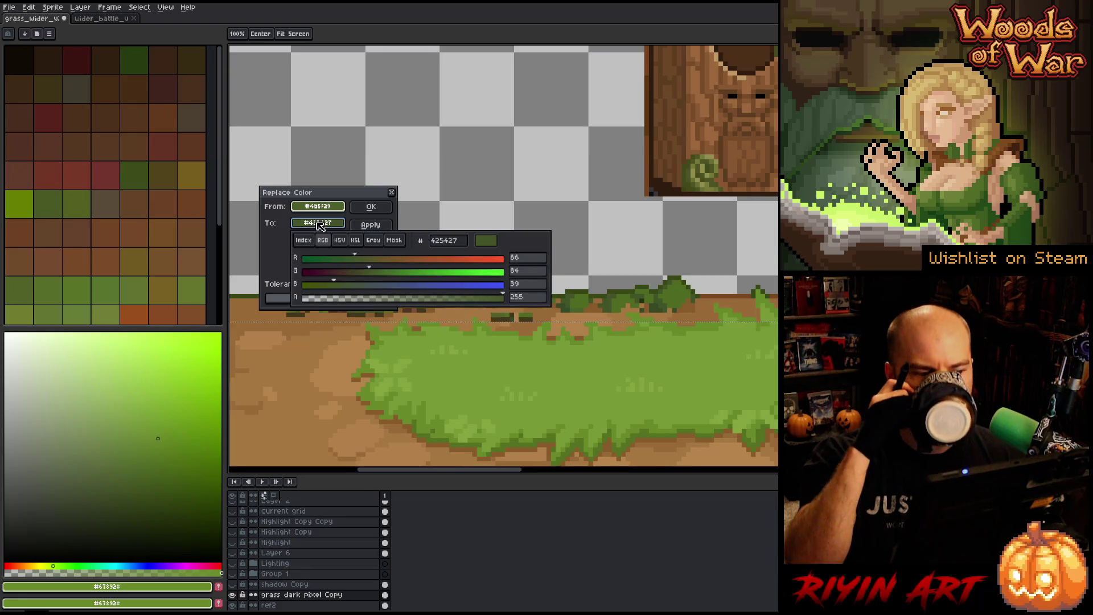
pyautogui.click(357, 241)
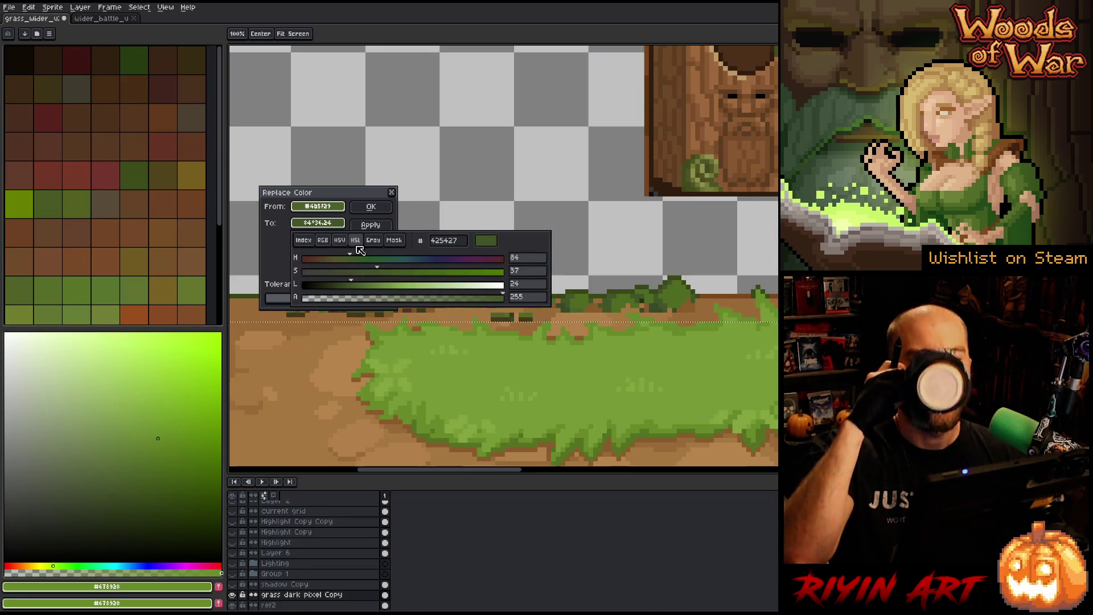
pyautogui.click(363, 291)
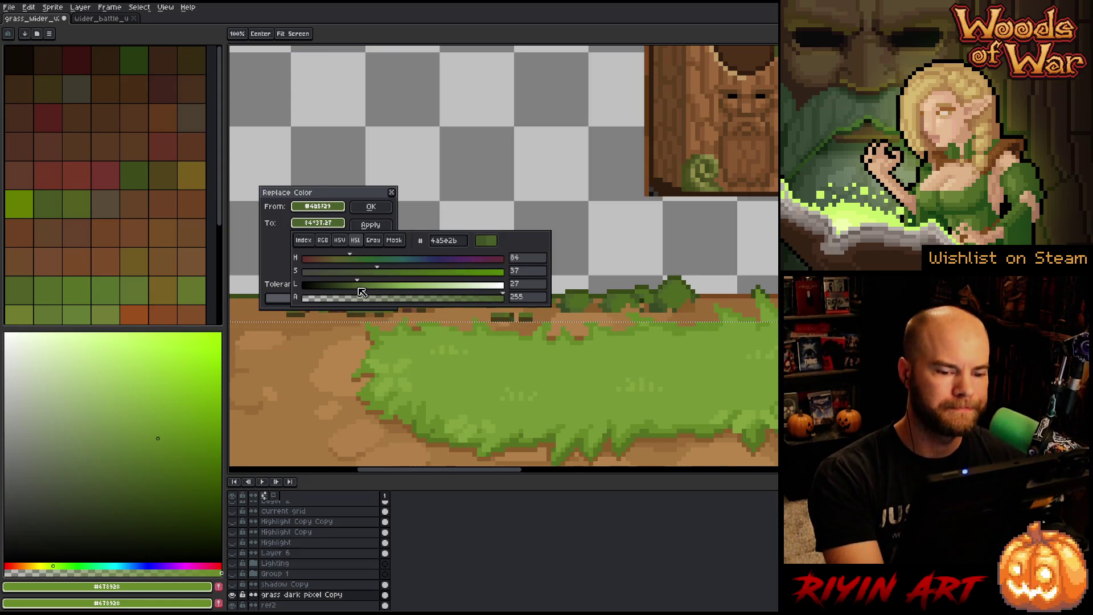
pyautogui.click(375, 208)
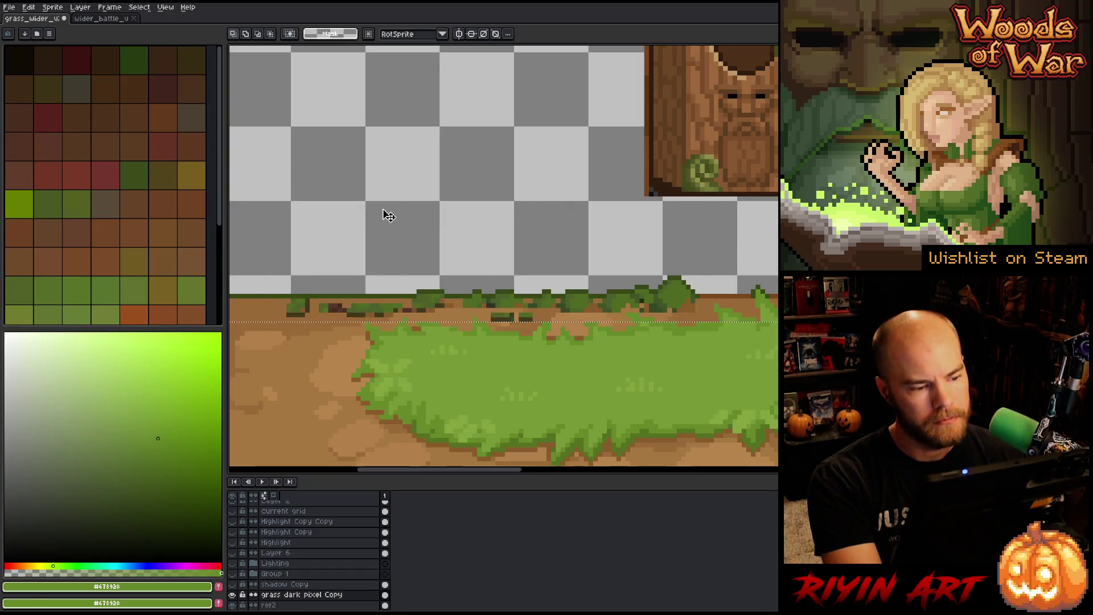
pyautogui.hotkey('shift', 'r')
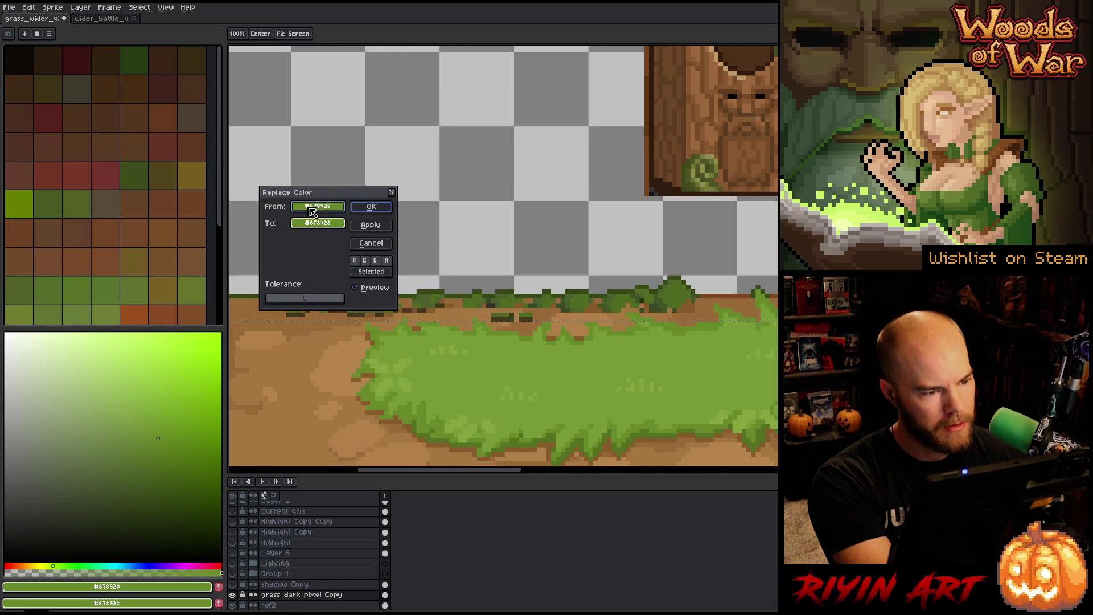
# Step: Recolour dark brown #433112 to dark olive green #3C502B, slightly lightened in HSL
pyautogui.click(504, 317)
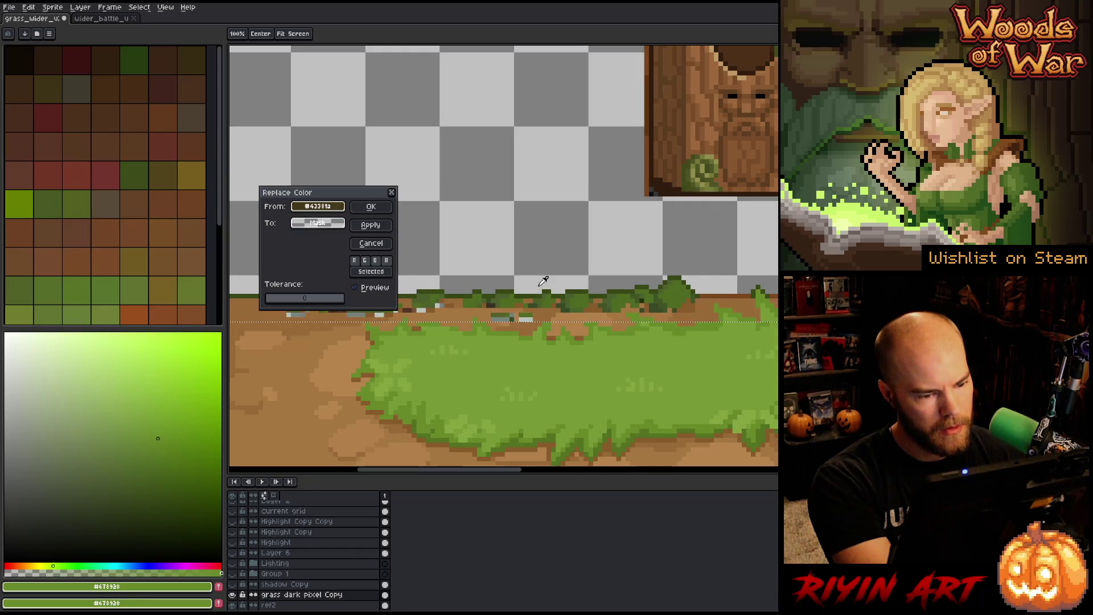
pyautogui.click(567, 302)
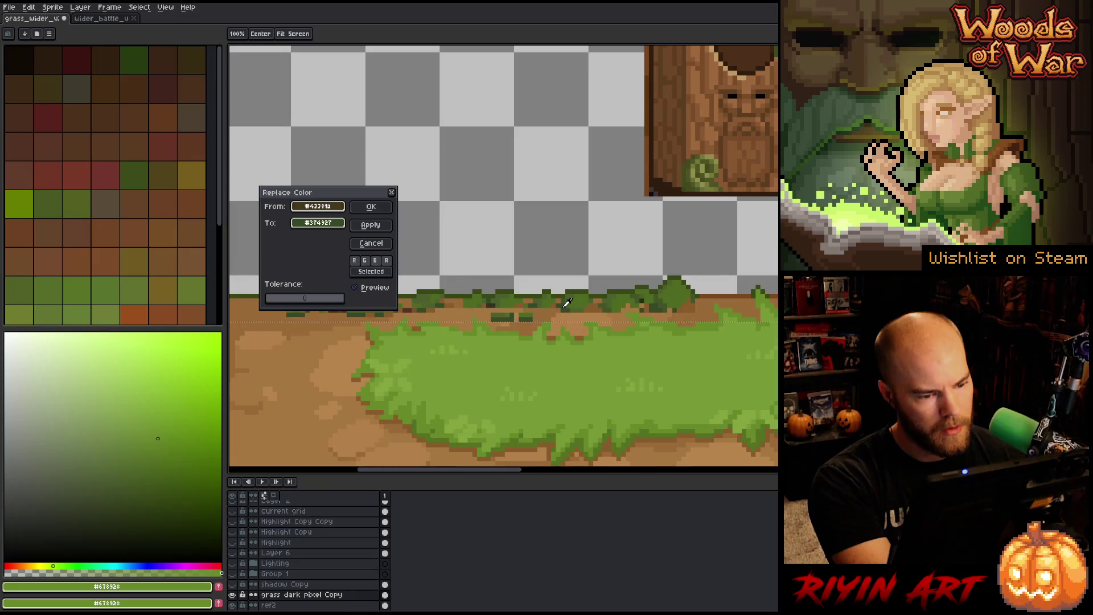
pyautogui.click(318, 222)
pyautogui.click(357, 243)
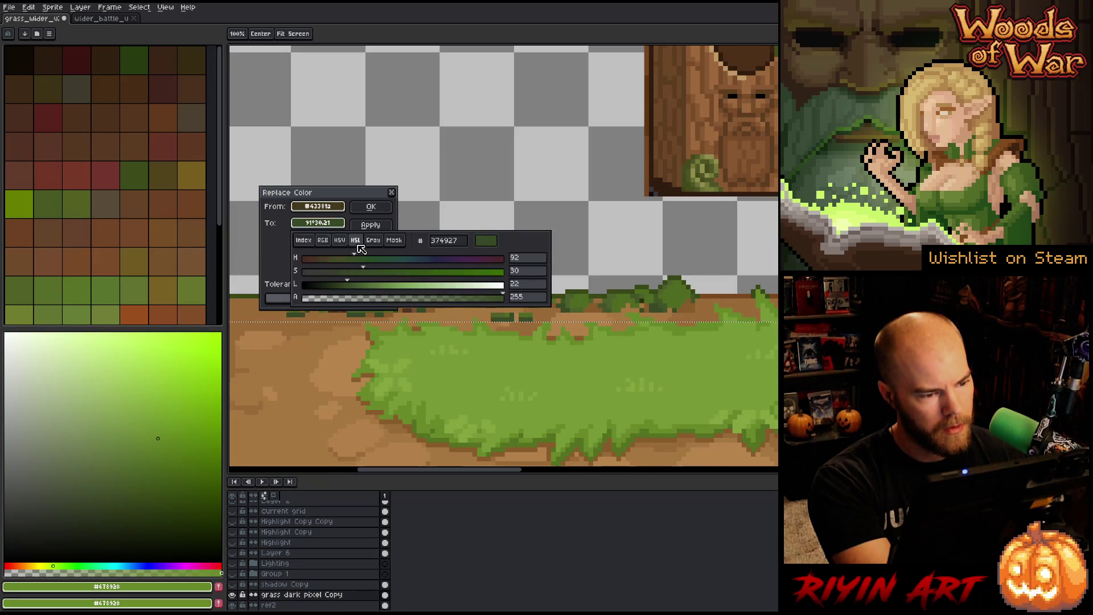
pyautogui.moveTo(361, 262)
pyautogui.mouseDown()
pyautogui.moveTo(350, 262)
pyautogui.moveTo(349, 284)
pyautogui.mouseUp()
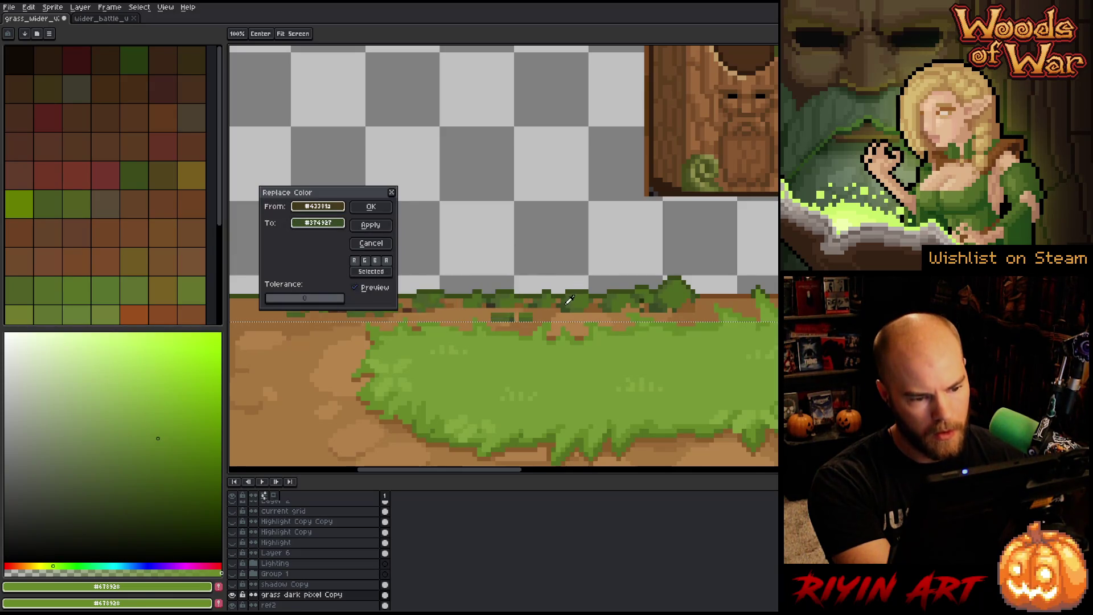
pyautogui.click(325, 223)
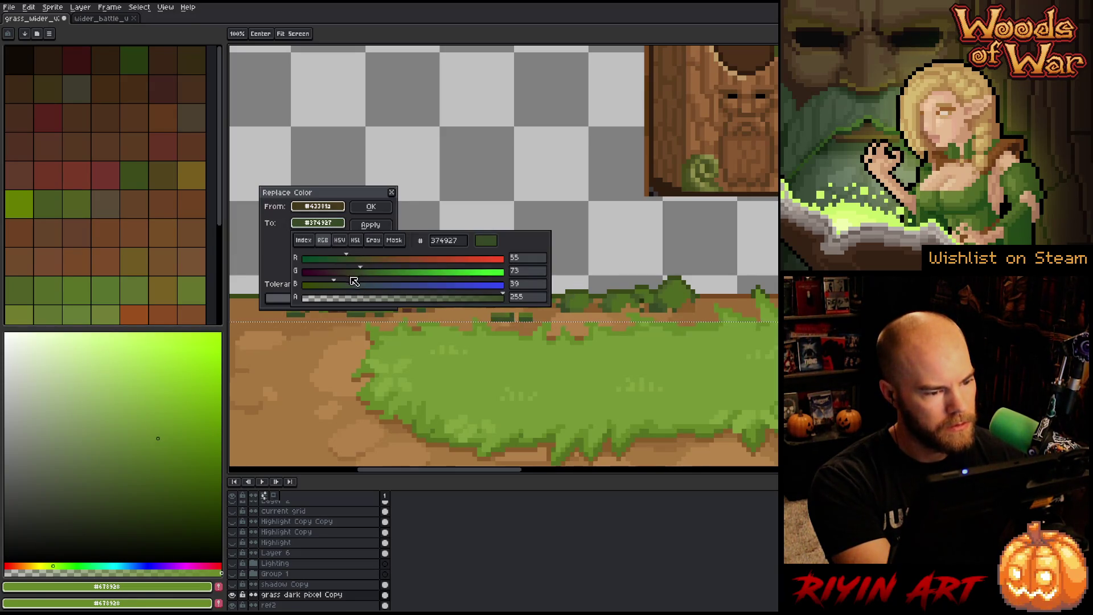
pyautogui.click(356, 239)
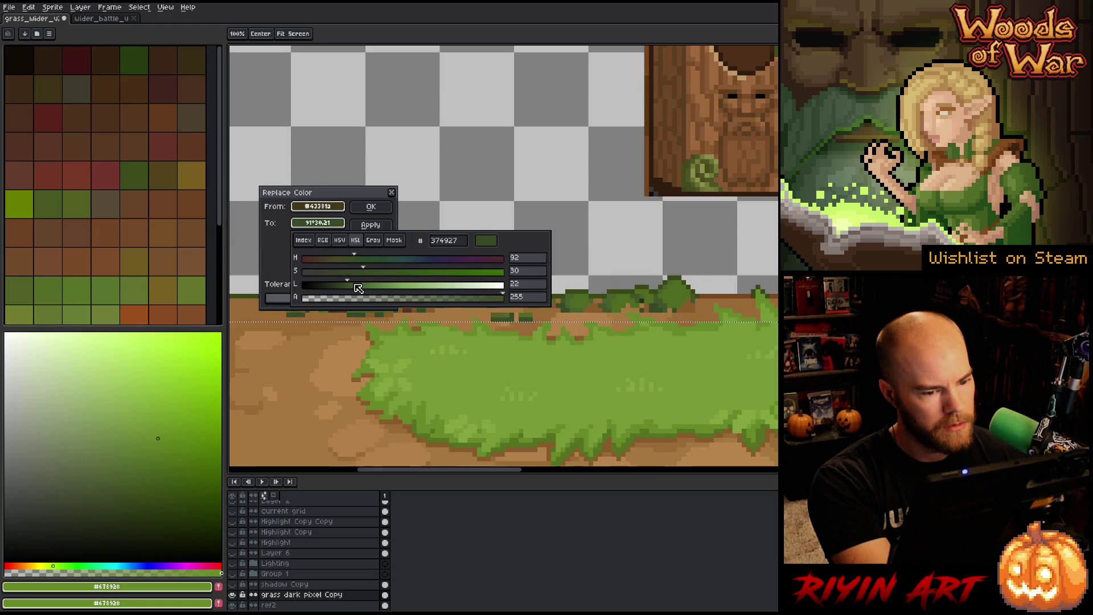
pyautogui.click(355, 285)
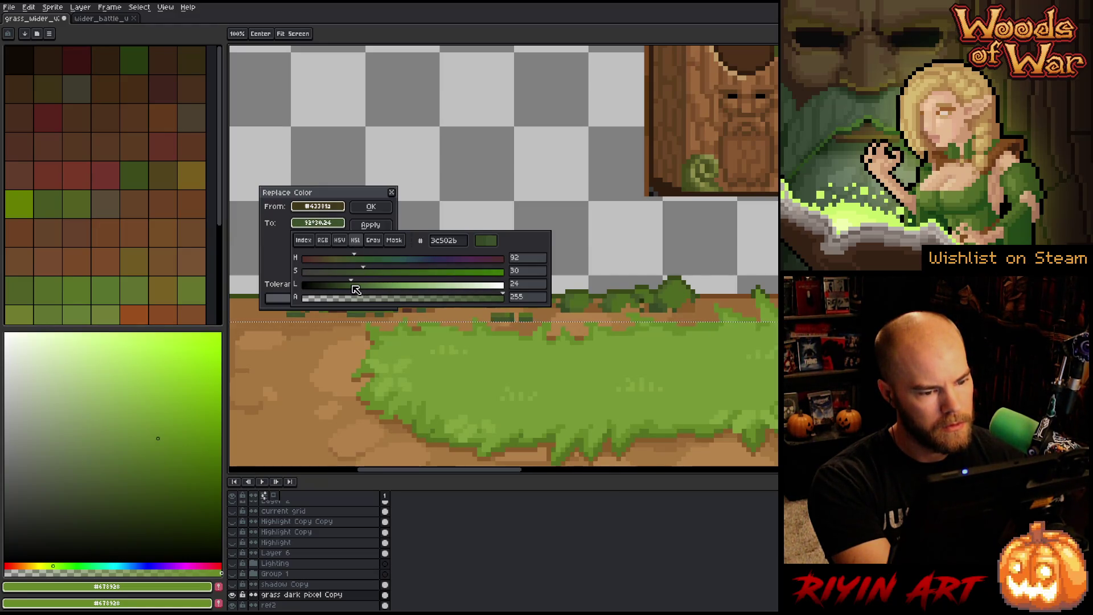
pyautogui.click(378, 220)
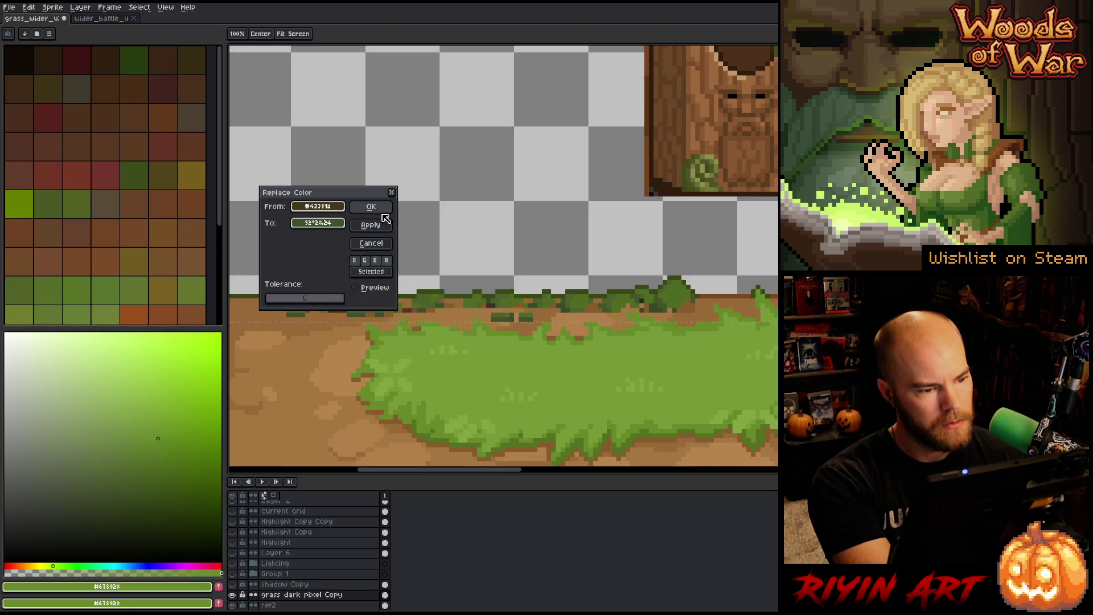
pyautogui.click(371, 207)
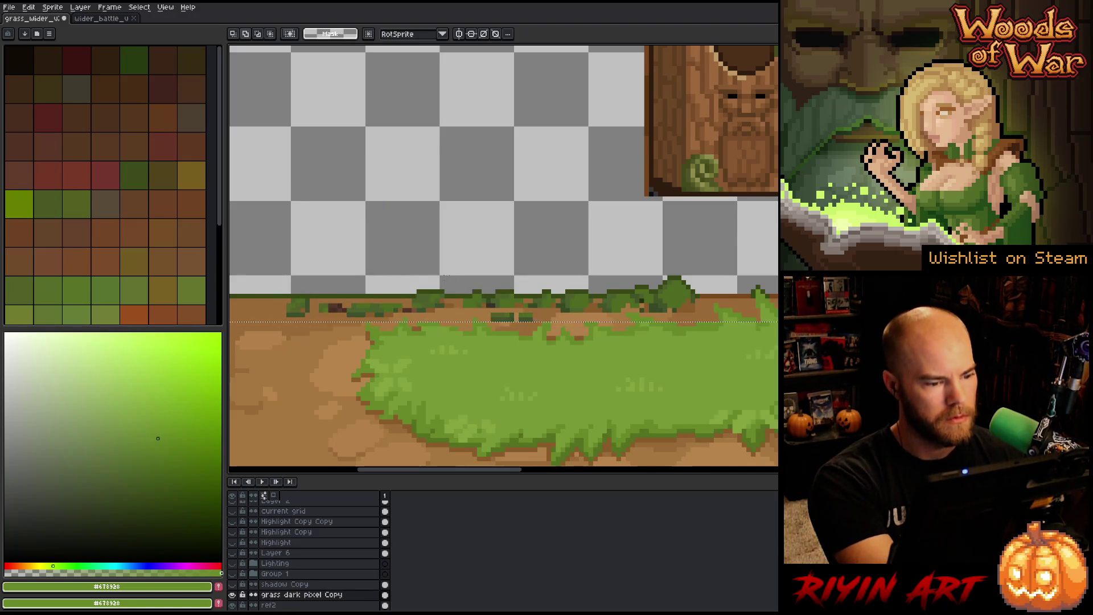
pyautogui.scroll(-2, 450, 284)
pyautogui.scroll(-2, 450, 285)
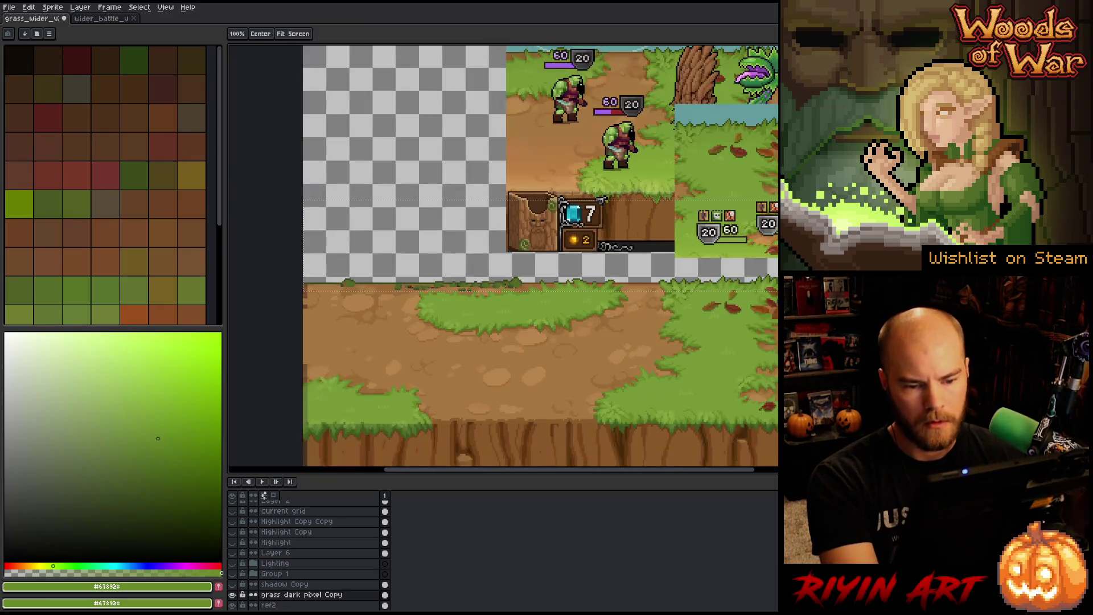
# Step: Replace the dark grass shade with the new dark green sampled from the canvas
pyautogui.scroll(2, 537, 321)
pyautogui.scroll(3, 678, 319)
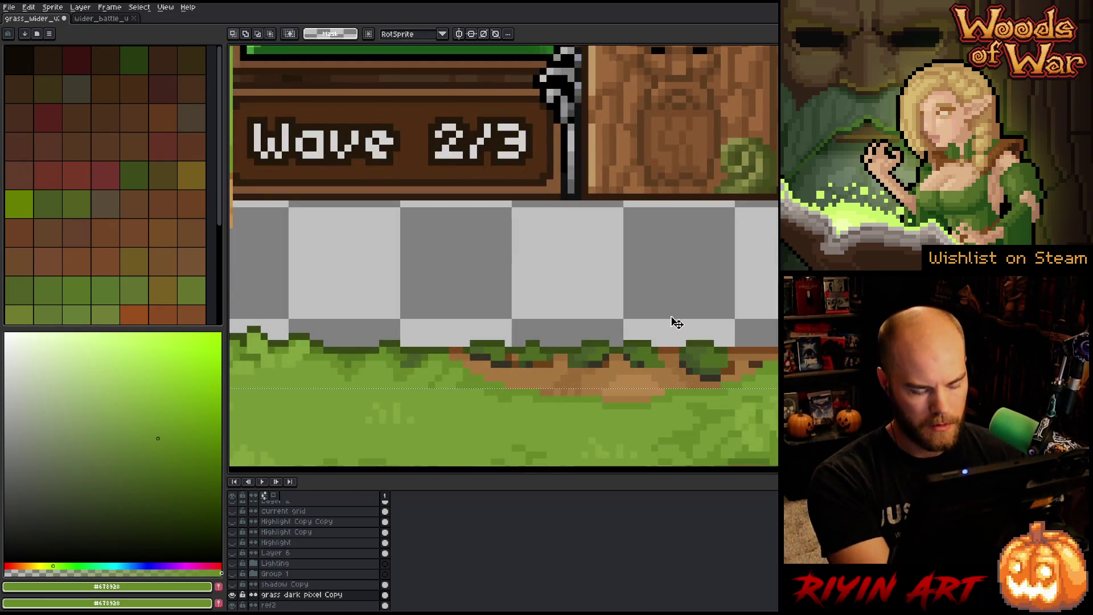
pyautogui.hotkey('shift', 'r')
pyautogui.moveTo(321, 212)
pyautogui.mouseDown()
pyautogui.moveTo(695, 353)
pyautogui.moveTo(717, 373)
pyautogui.moveTo(602, 357)
pyautogui.mouseUp()
pyautogui.moveTo(317, 223)
pyautogui.mouseDown()
pyautogui.moveTo(626, 365)
pyautogui.moveTo(712, 379)
pyautogui.moveTo(589, 358)
pyautogui.mouseUp()
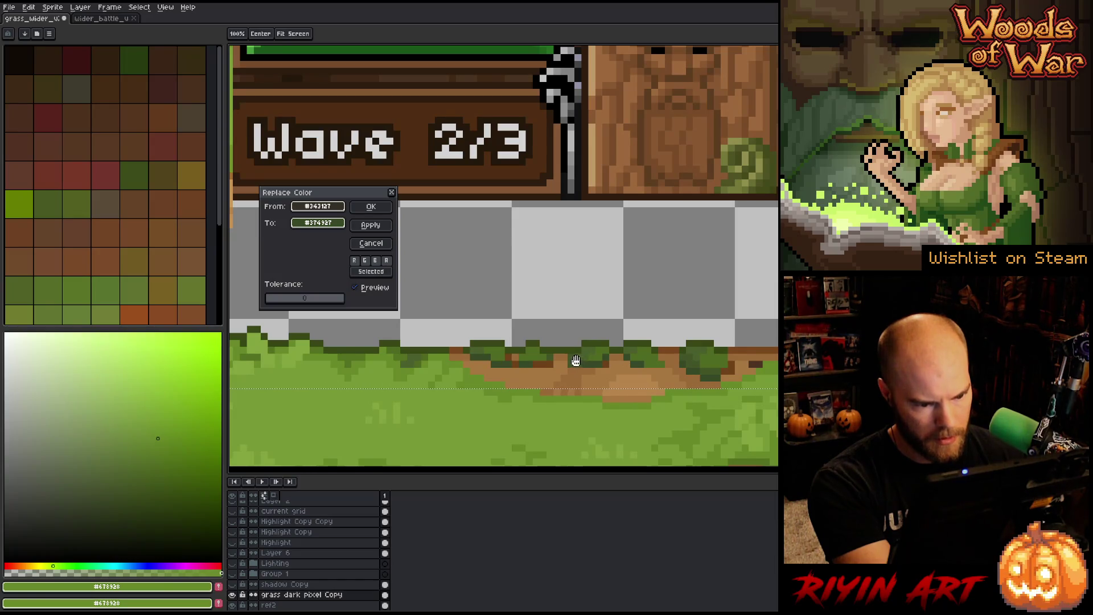
pyautogui.click(371, 206)
# Step: Replace a brown tone with a dark bush green, darkened slightly in HSL
pyautogui.hotkey('shift', 'r')
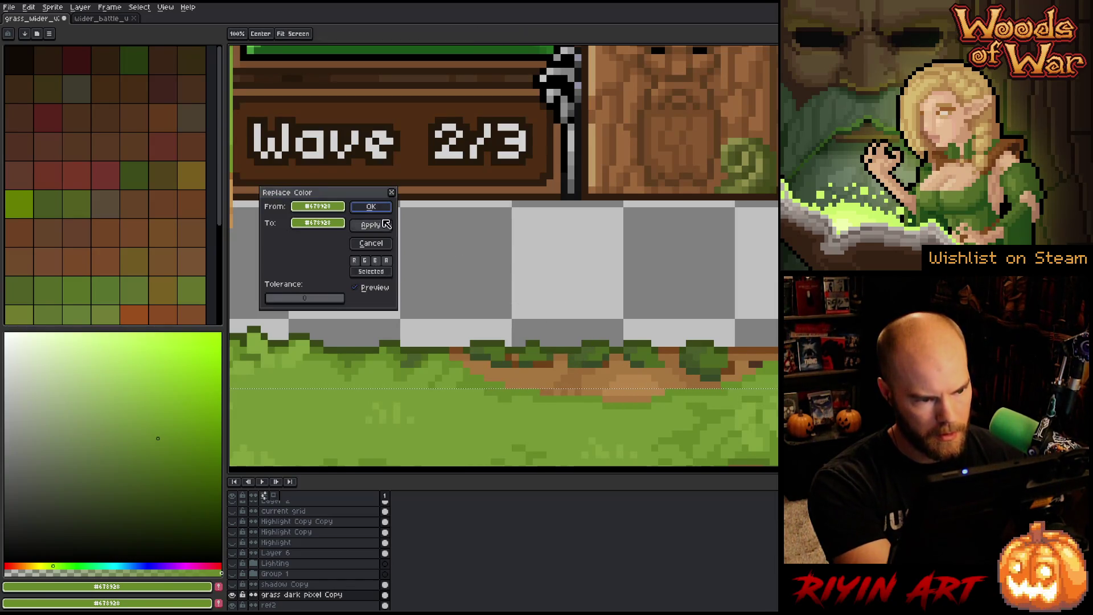
pyautogui.moveTo(318, 207)
pyautogui.mouseDown()
pyautogui.moveTo(555, 367)
pyautogui.moveTo(547, 358)
pyautogui.mouseUp()
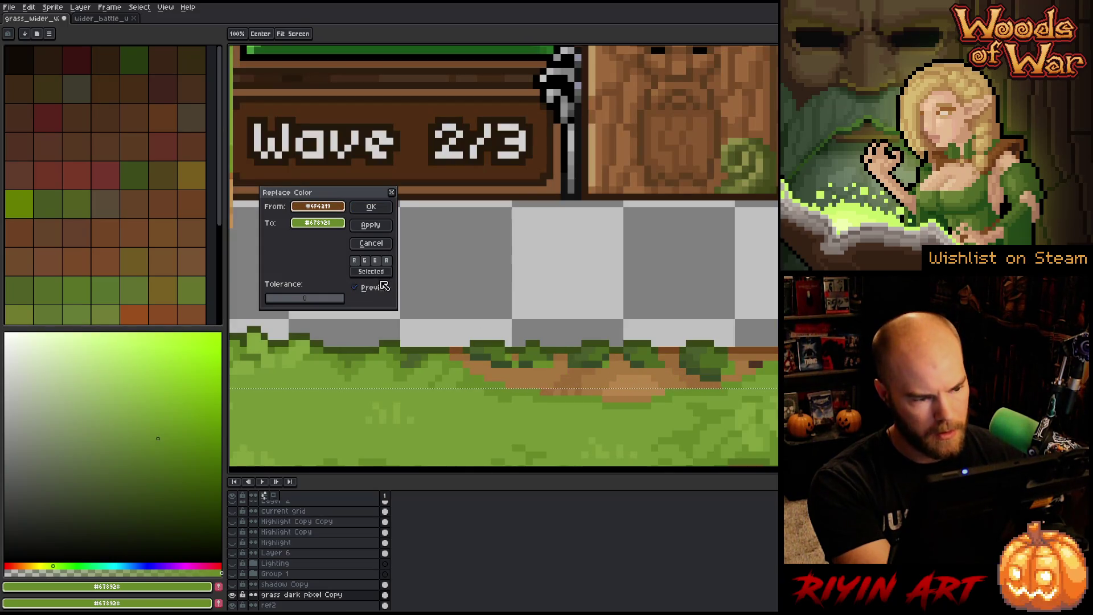
pyautogui.moveTo(330, 226)
pyautogui.mouseDown()
pyautogui.moveTo(524, 318)
pyautogui.moveTo(728, 368)
pyautogui.moveTo(587, 352)
pyautogui.mouseUp()
pyautogui.click(312, 228)
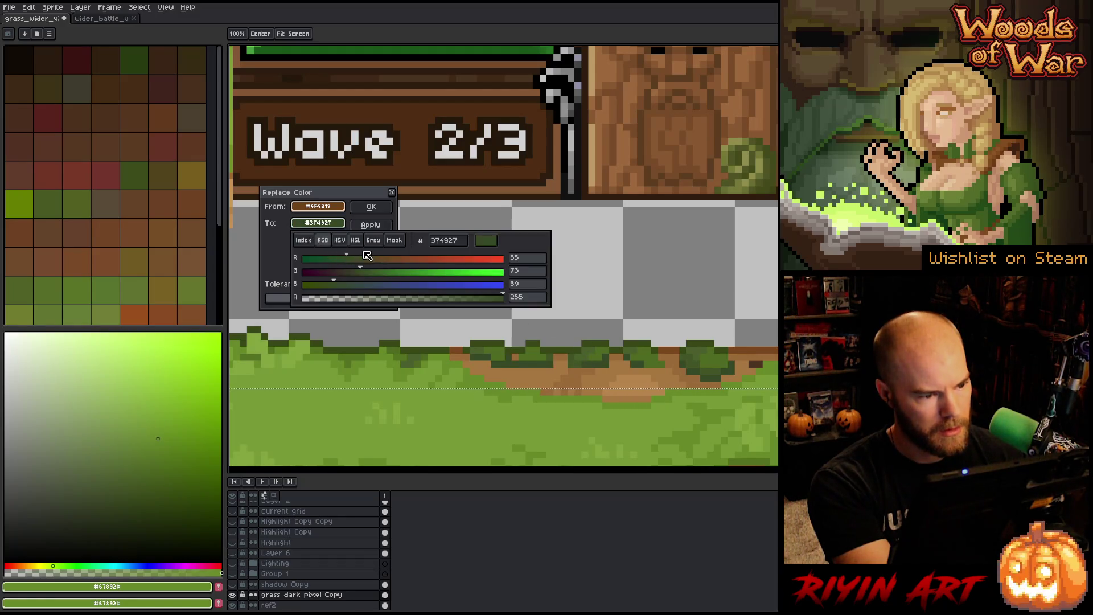
pyautogui.click(356, 240)
pyautogui.moveTo(346, 289); pyautogui.dragTo(341, 285)
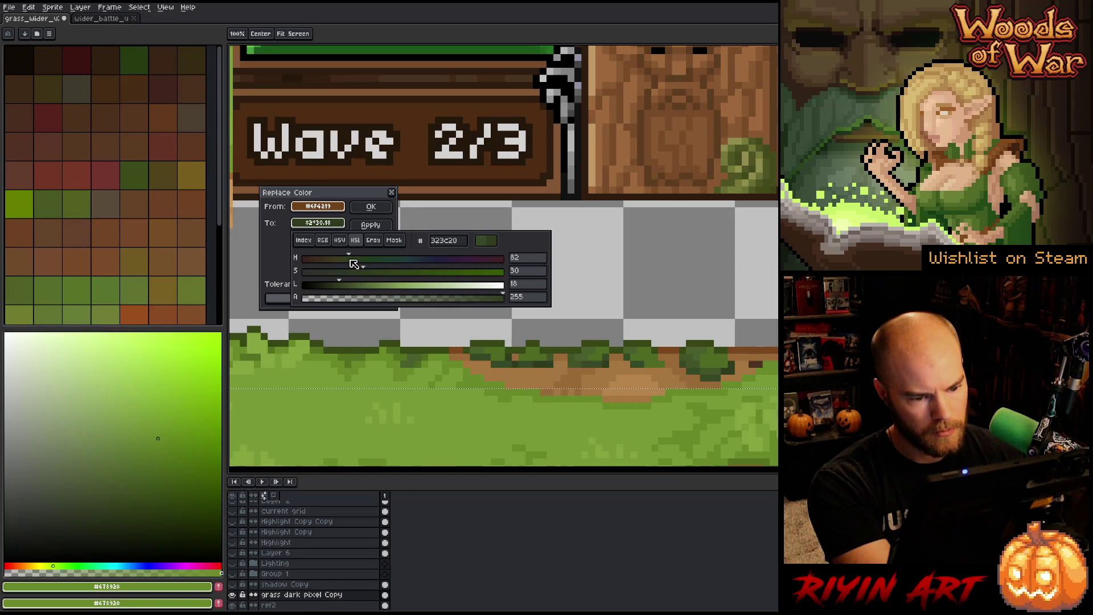
pyautogui.click(370, 225)
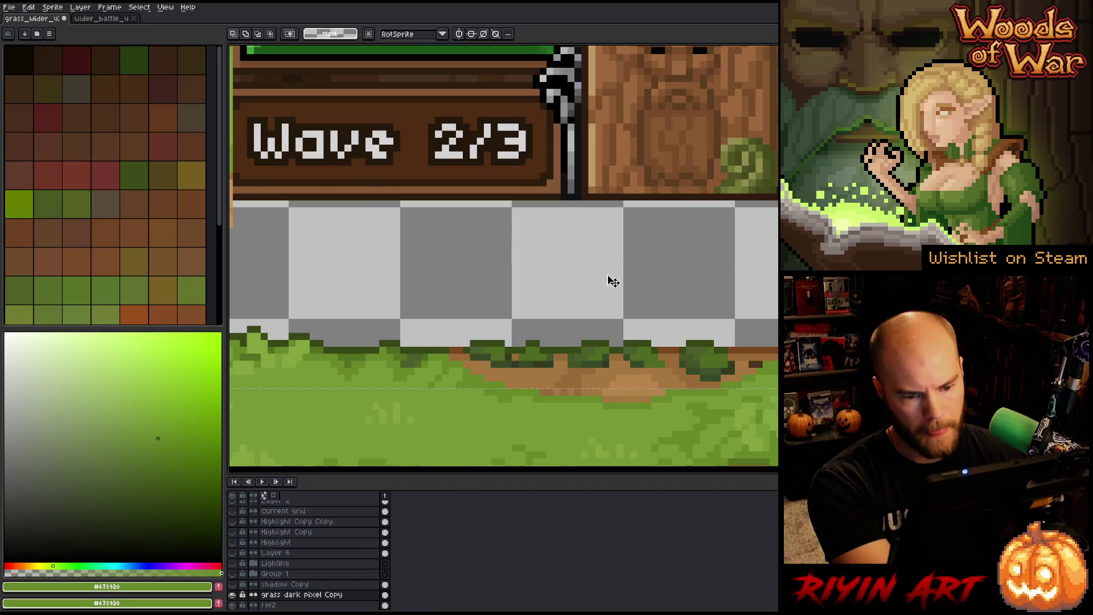
# Step: Replace the dark brown #4c321f with the tan dirt colour
pyautogui.click(460, 284)
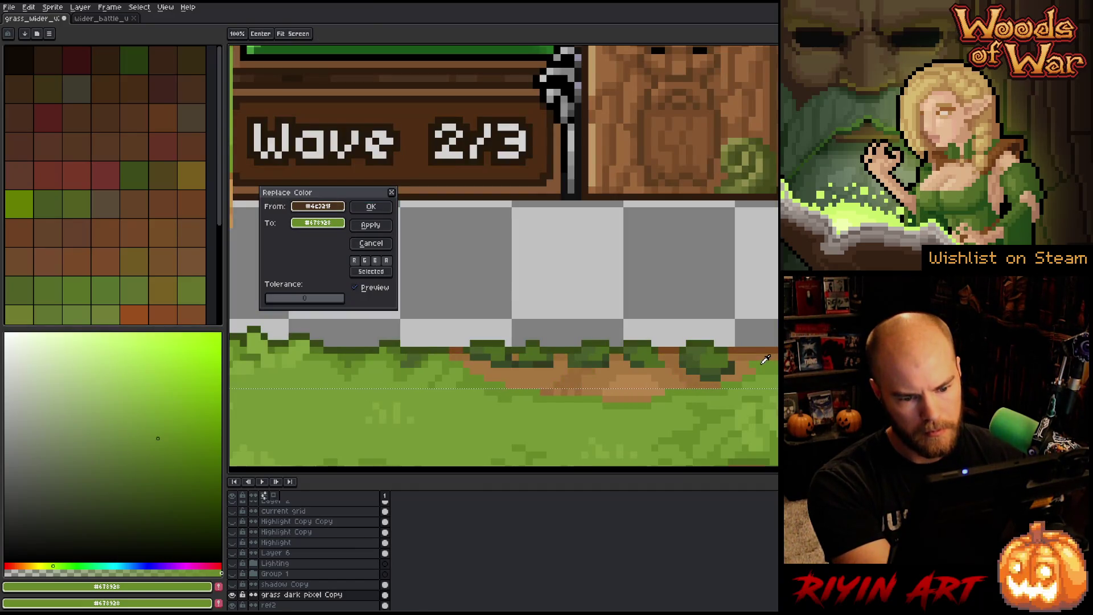
pyautogui.rightClick(609, 378)
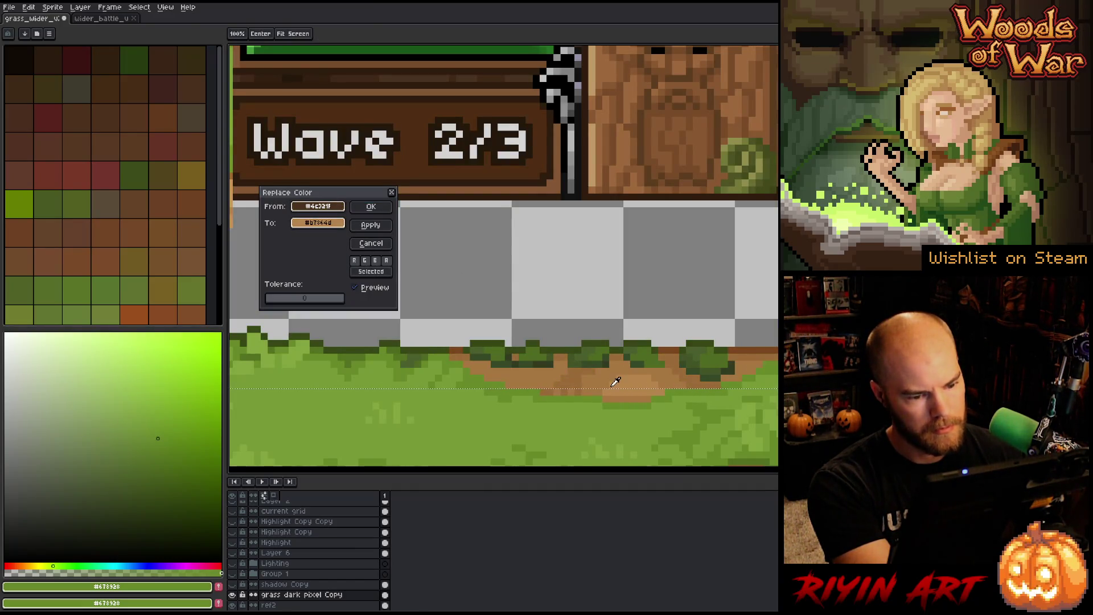
pyautogui.scroll(-3, 592, 377)
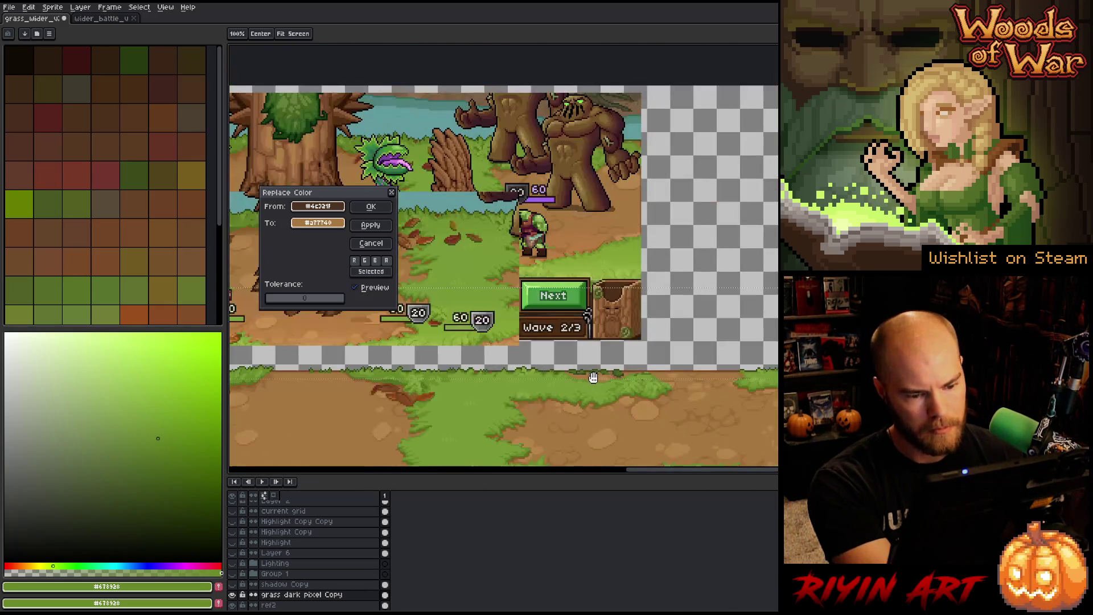
pyautogui.scroll(2, 311, 359)
pyautogui.scroll(3, 307, 357)
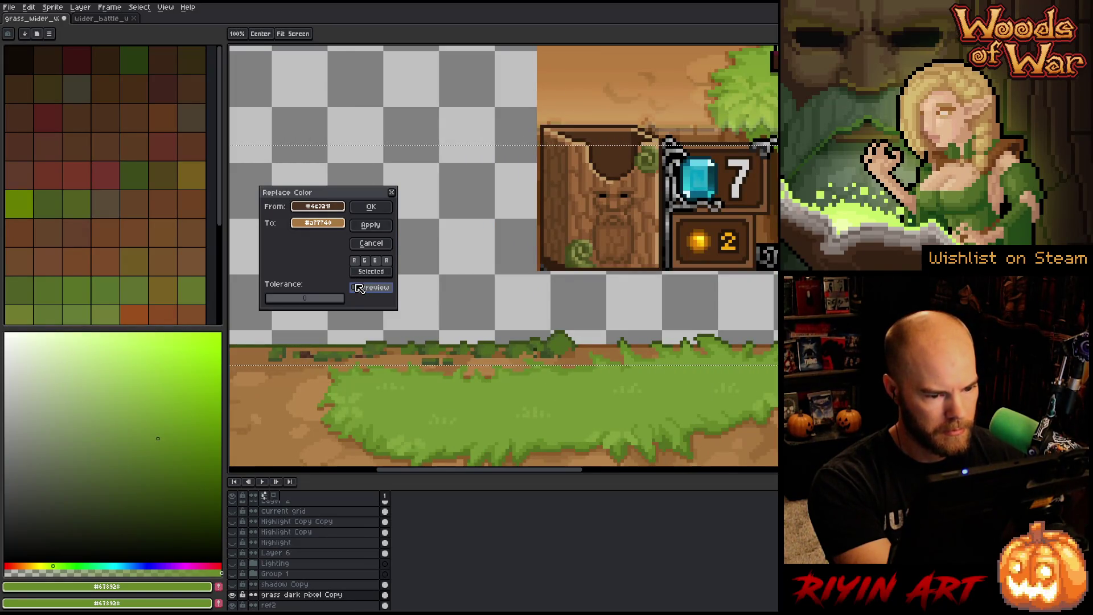
pyautogui.click(371, 206)
pyautogui.scroll(-3, 308, 346)
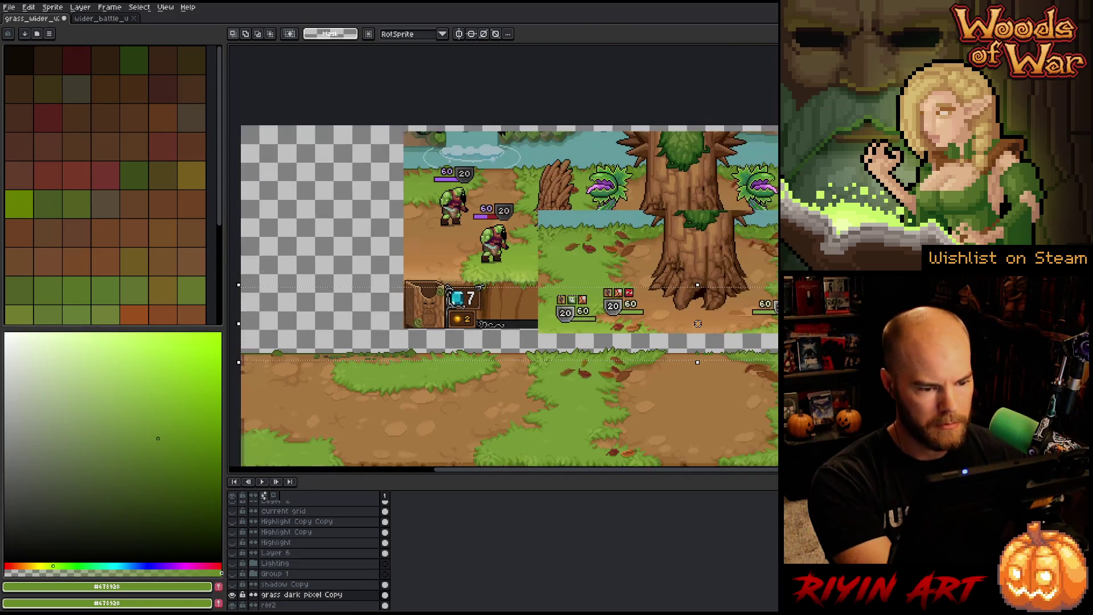
# Step: Compare the grass band with the Lighting layer on and off, leaving it hidden
pyautogui.scroll(-3, 533, 315)
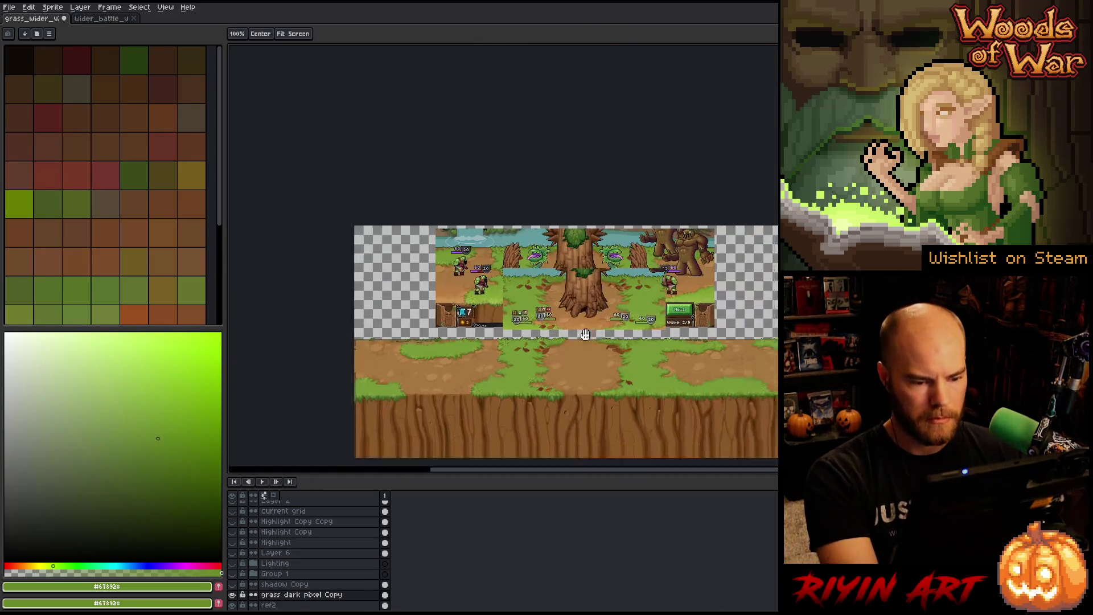
pyautogui.scroll(2, 524, 325)
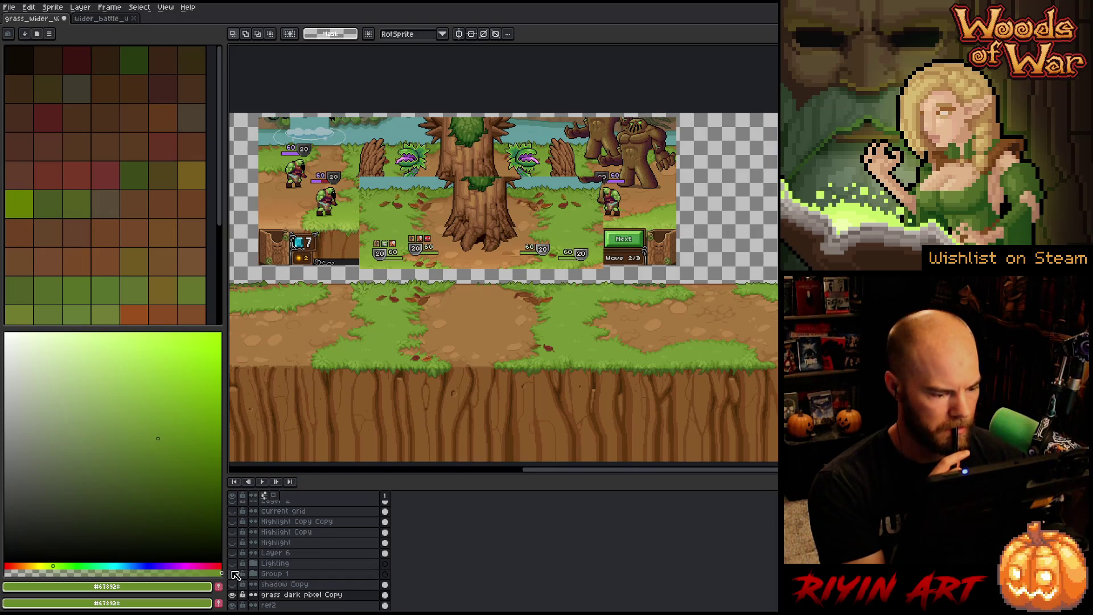
pyautogui.click(232, 564)
pyautogui.click(232, 564)
pyautogui.click(233, 565)
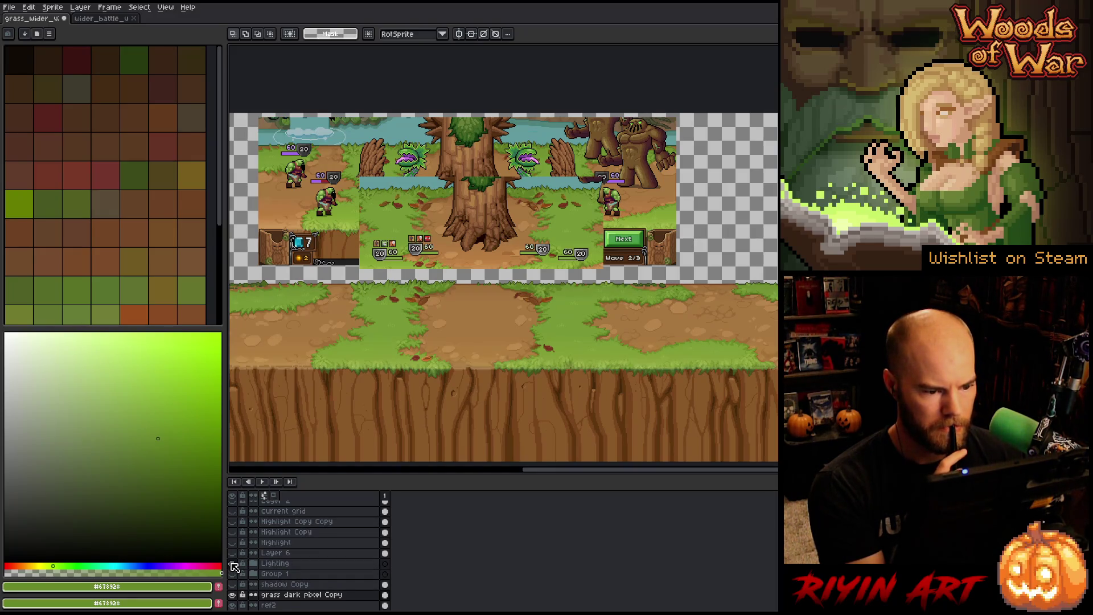
pyautogui.click(232, 565)
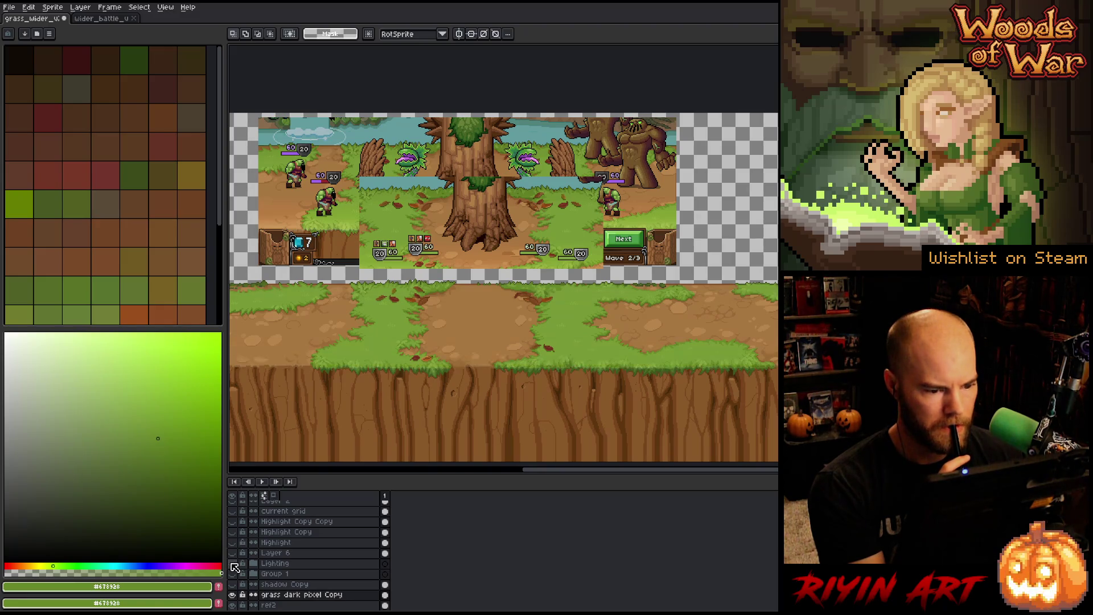
pyautogui.click(232, 565)
pyautogui.click(232, 565)
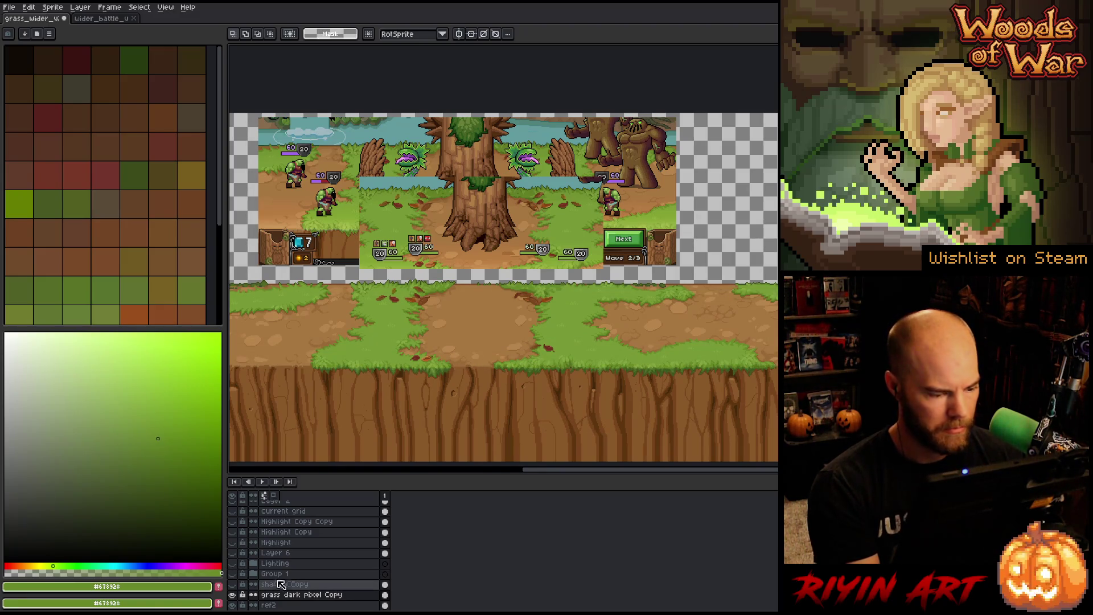
# Step: Replace the dirt brown #895b2b with the lighter tan #a77740
pyautogui.hotkey('shift', 'r')
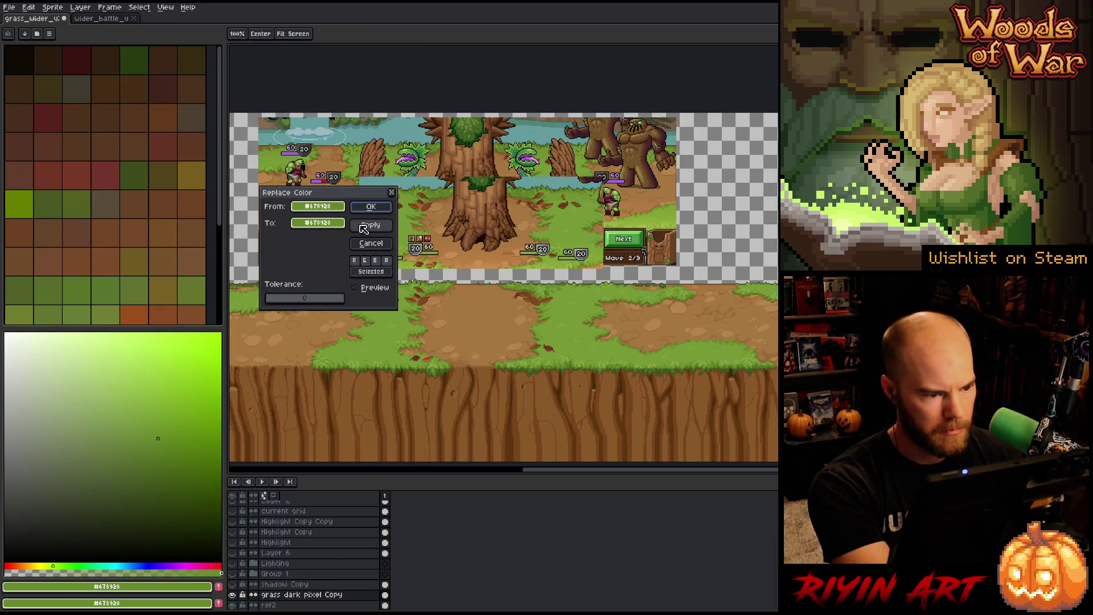
pyautogui.click(462, 332)
pyautogui.click(480, 359)
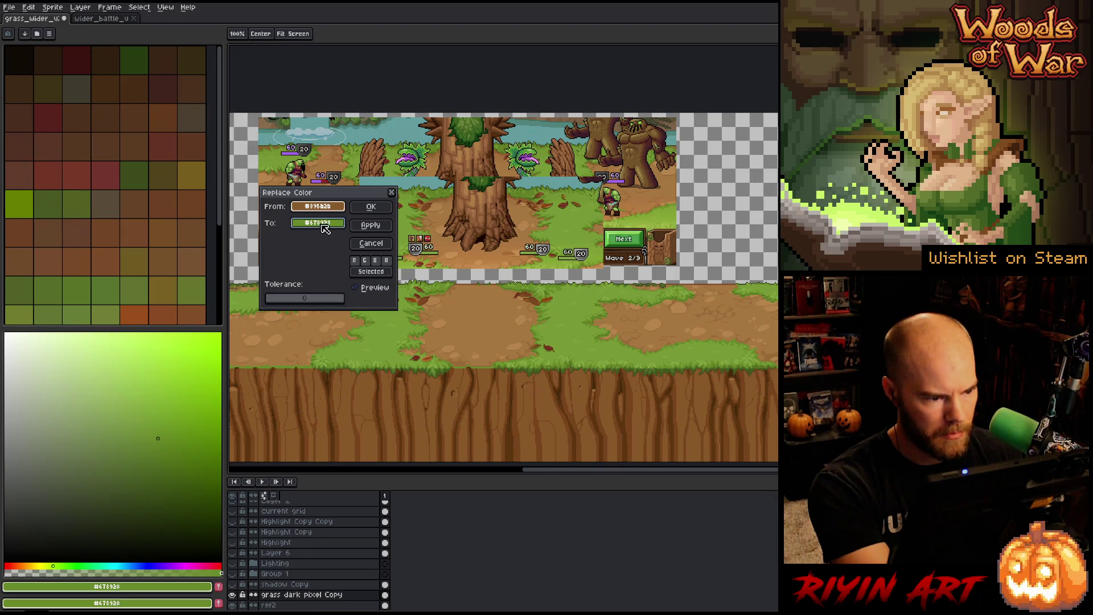
pyautogui.rightClick(492, 322)
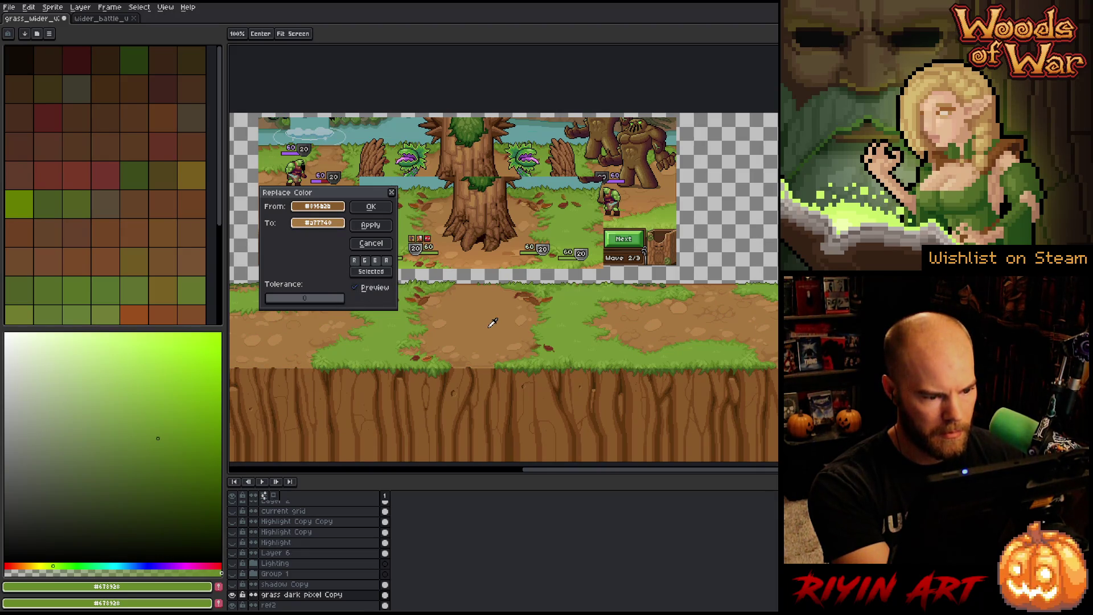
pyautogui.press('Return')
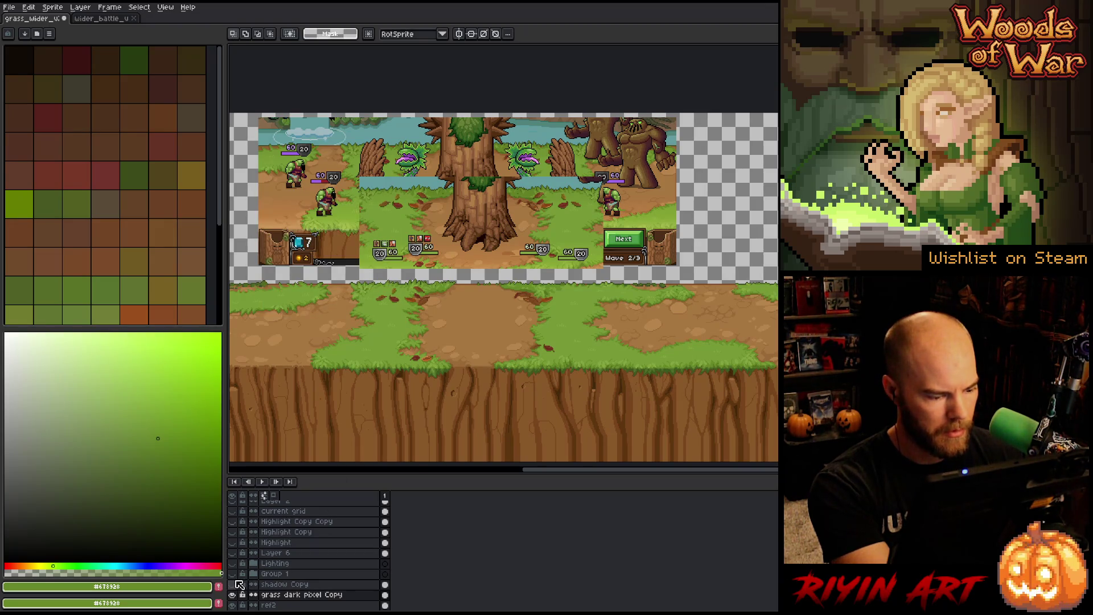
# Step: Leave the Lighting layer visible after comparing, then expand its group and show shadow Copy Copy
pyautogui.click(235, 565)
pyautogui.click(235, 565)
pyautogui.click(234, 565)
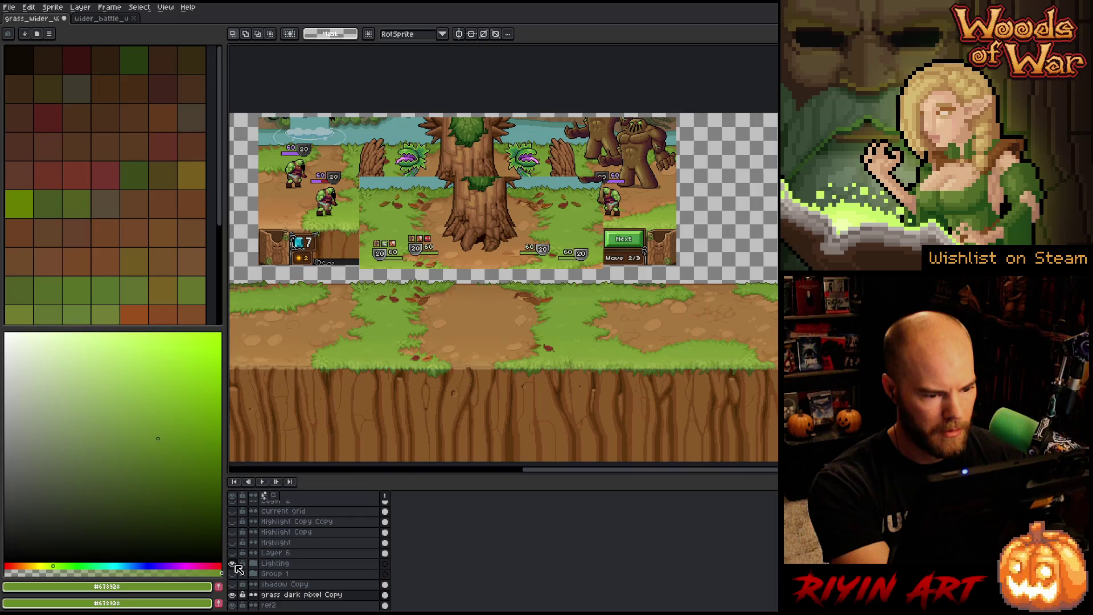
pyautogui.click(235, 564)
pyautogui.click(235, 565)
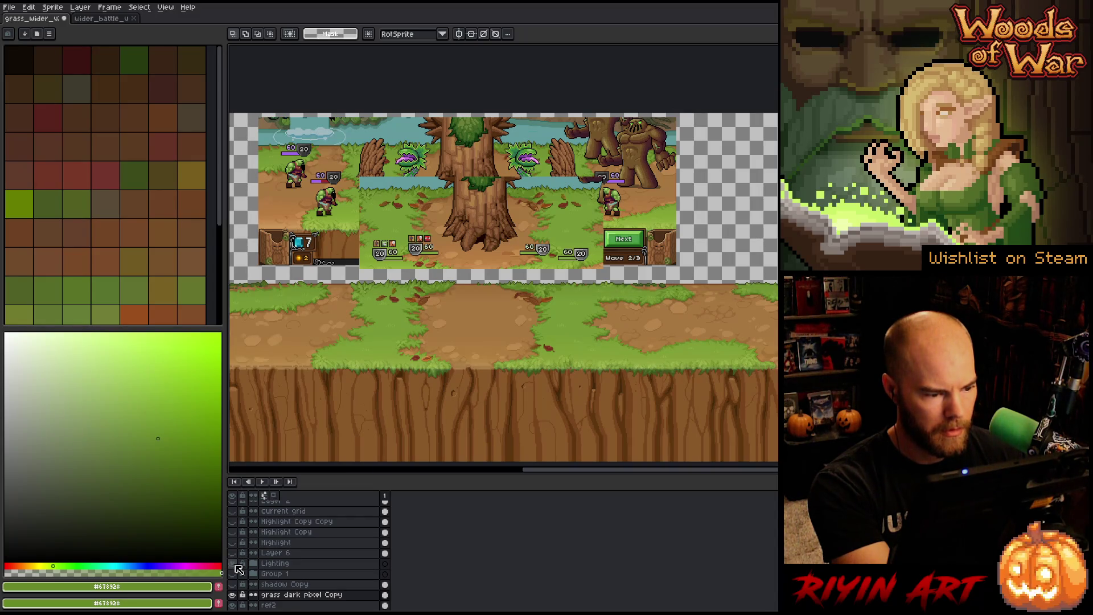
pyautogui.click(234, 565)
pyautogui.click(234, 565)
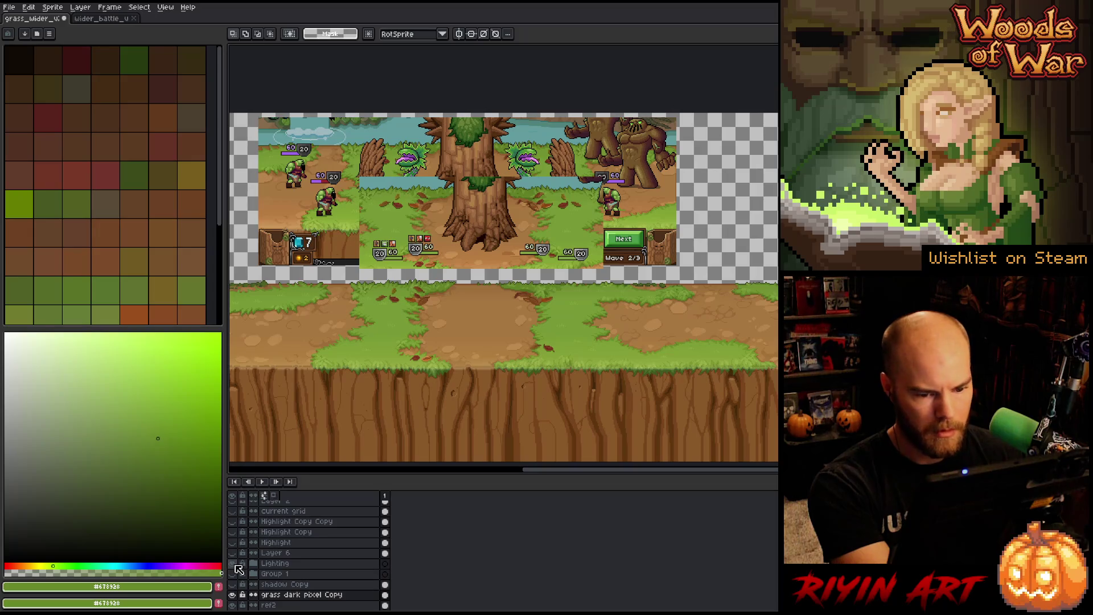
pyautogui.click(235, 565)
pyautogui.click(235, 565)
pyautogui.click(253, 564)
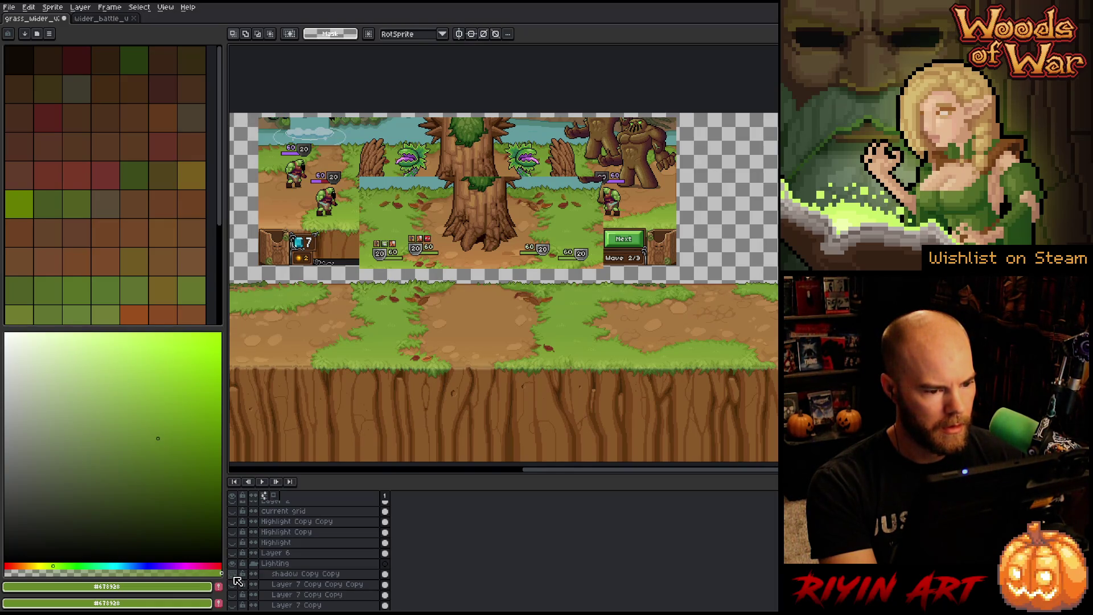
pyautogui.click(233, 574)
# Step: Move the shadow Copy Copy pixels up about 19 px at the grass edge below the tree
pyautogui.click(302, 574)
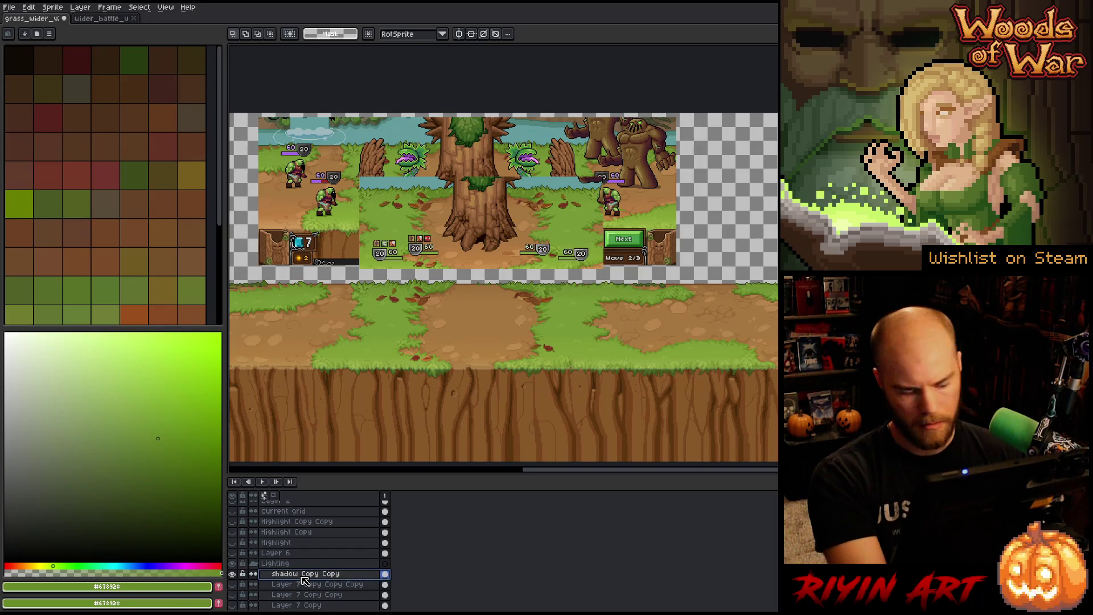
pyautogui.press('3')
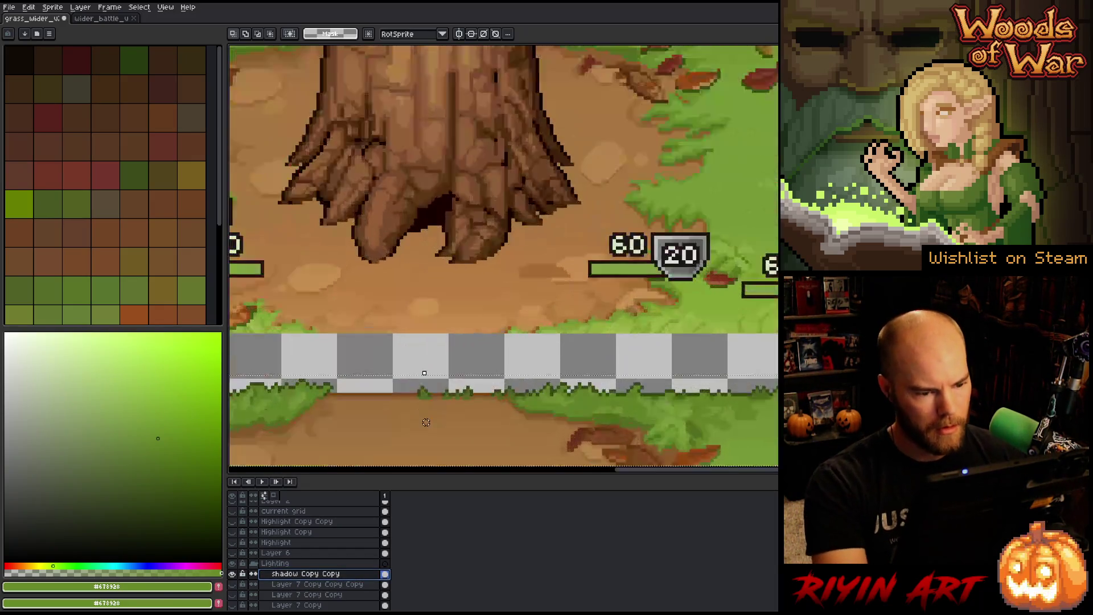
pyautogui.moveTo(426, 422); pyautogui.dragTo(426, 415)
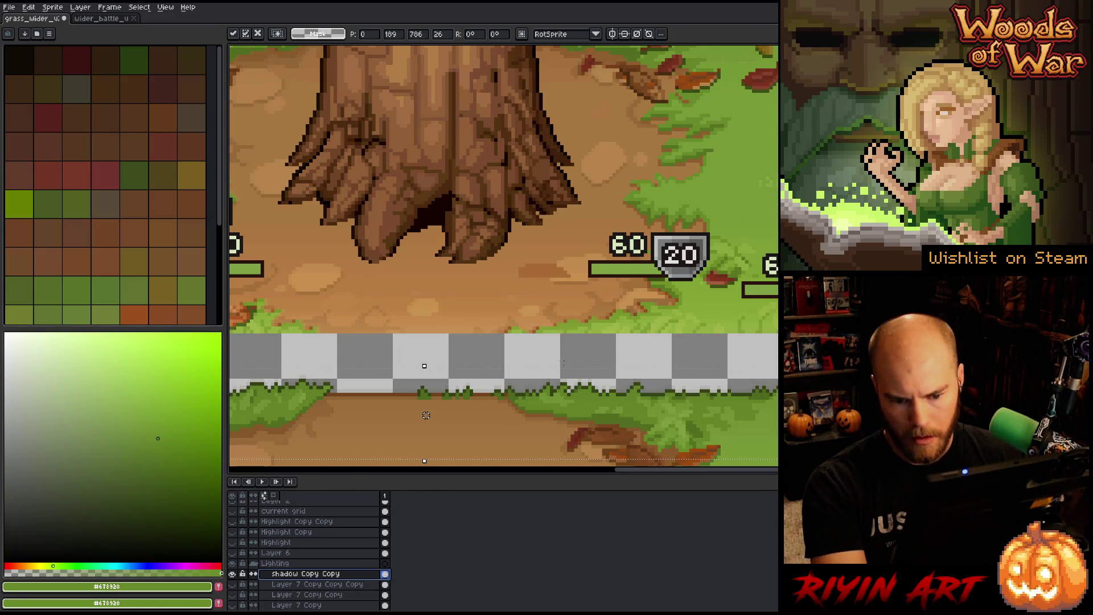
pyautogui.scroll(-4, 426, 415)
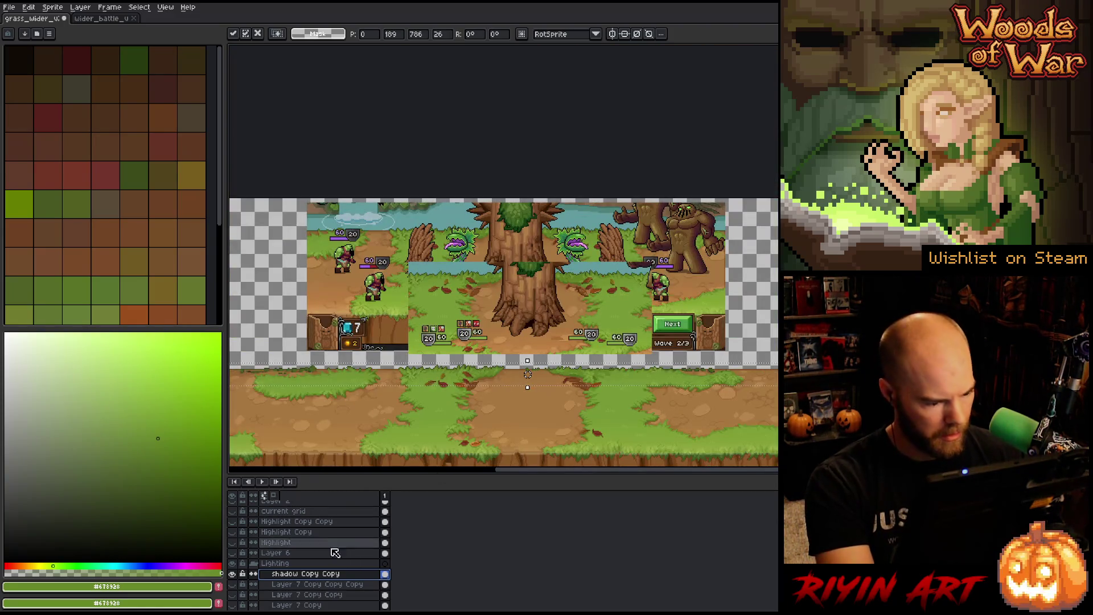
pyautogui.scroll(-2, 296, 569)
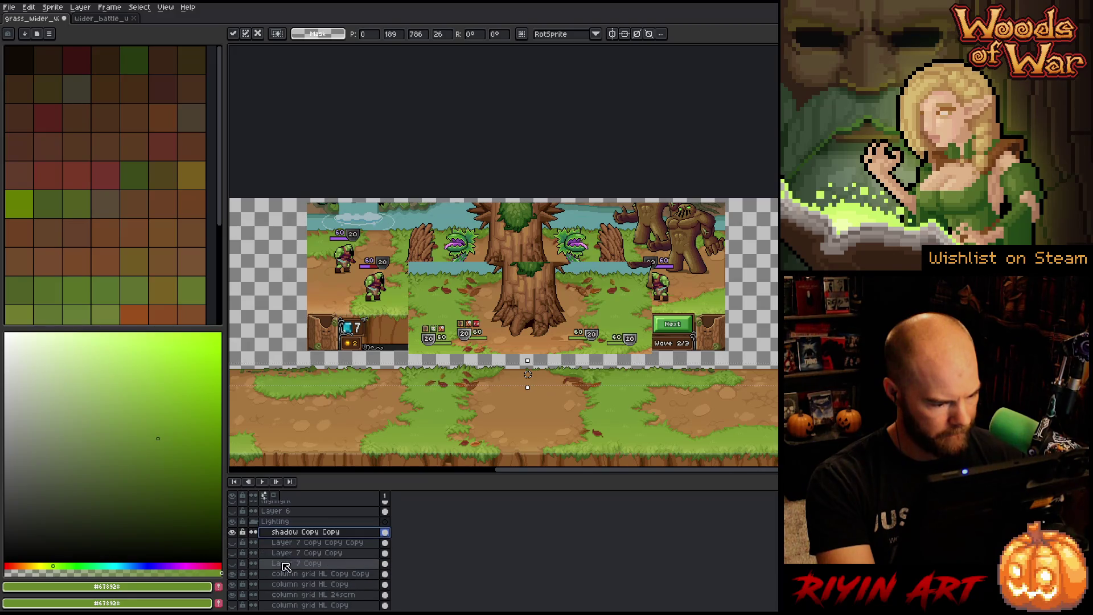
# Step: Collapse the Lighting group and make the ref2 layer active, dismissing the sprite-busy error
pyautogui.click(252, 522)
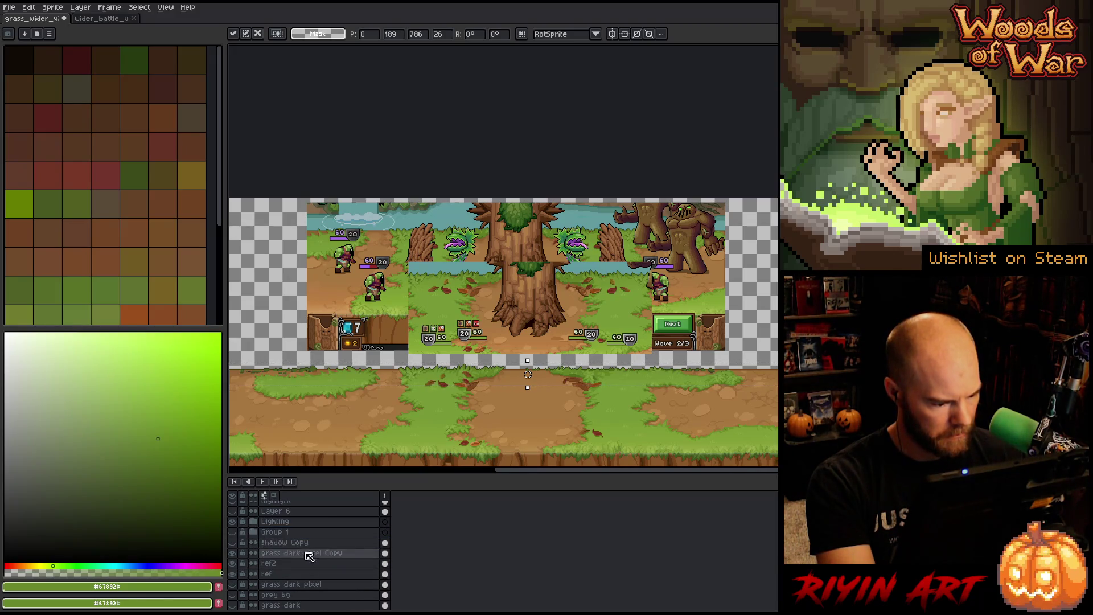
pyautogui.click(387, 556)
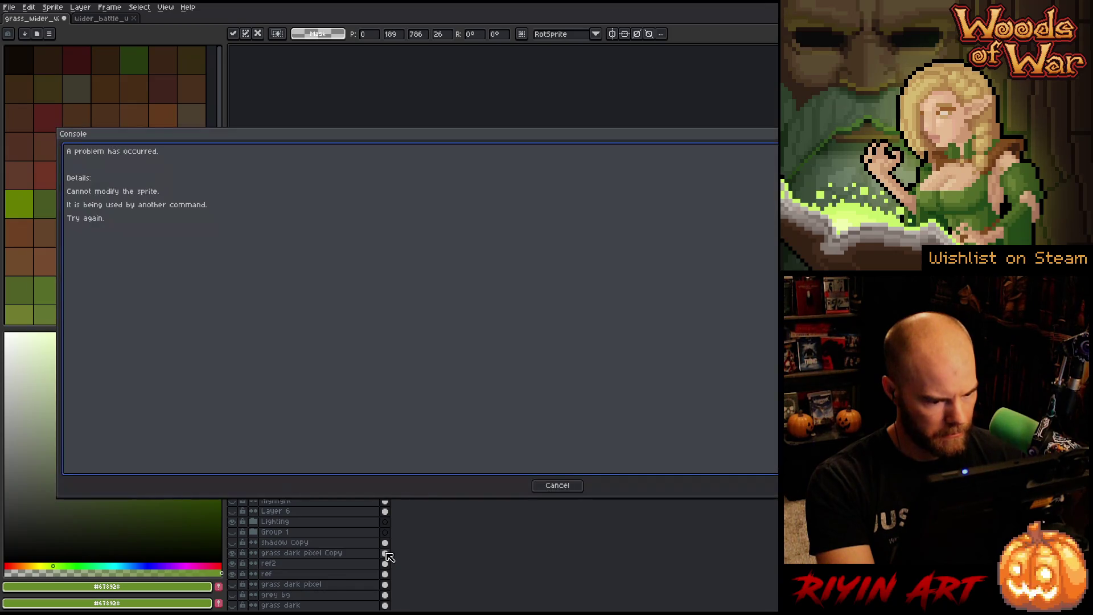
pyautogui.click(556, 484)
pyautogui.click(288, 563)
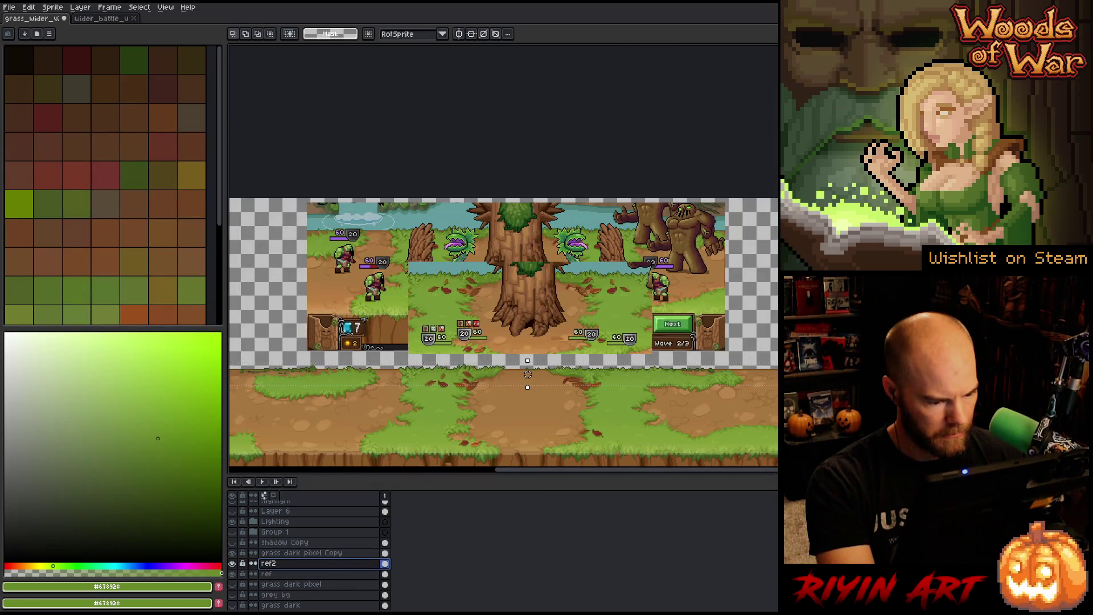
pyautogui.scroll(1, 302, 547)
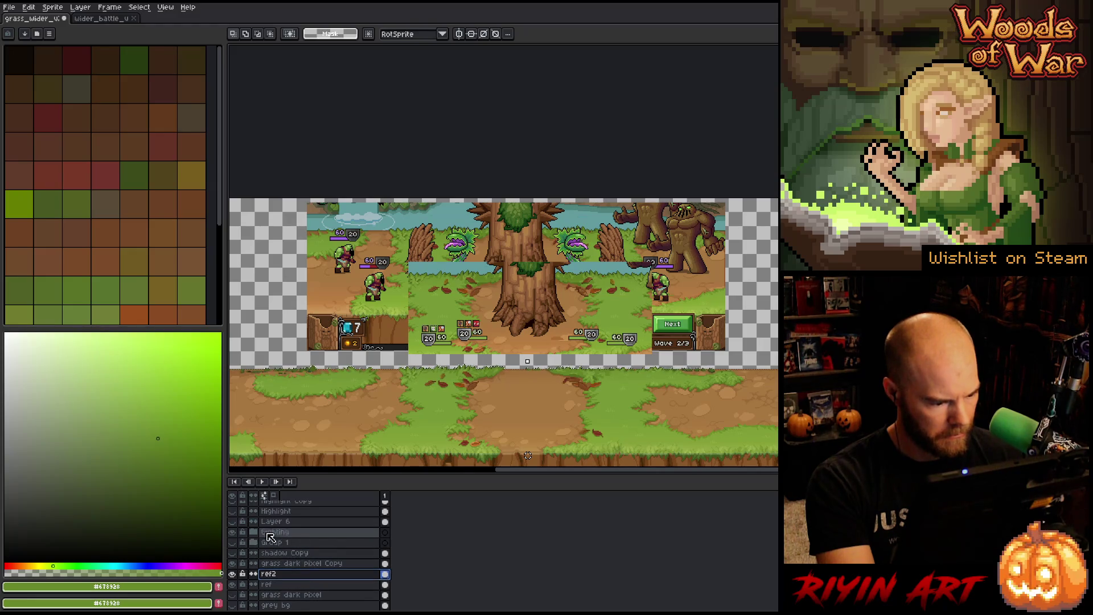
# Step: Expand Group 1 and switch to the Move tool
pyautogui.keyDown('ctrl'); pyautogui.click(528, 455); pyautogui.keyUp('ctrl')
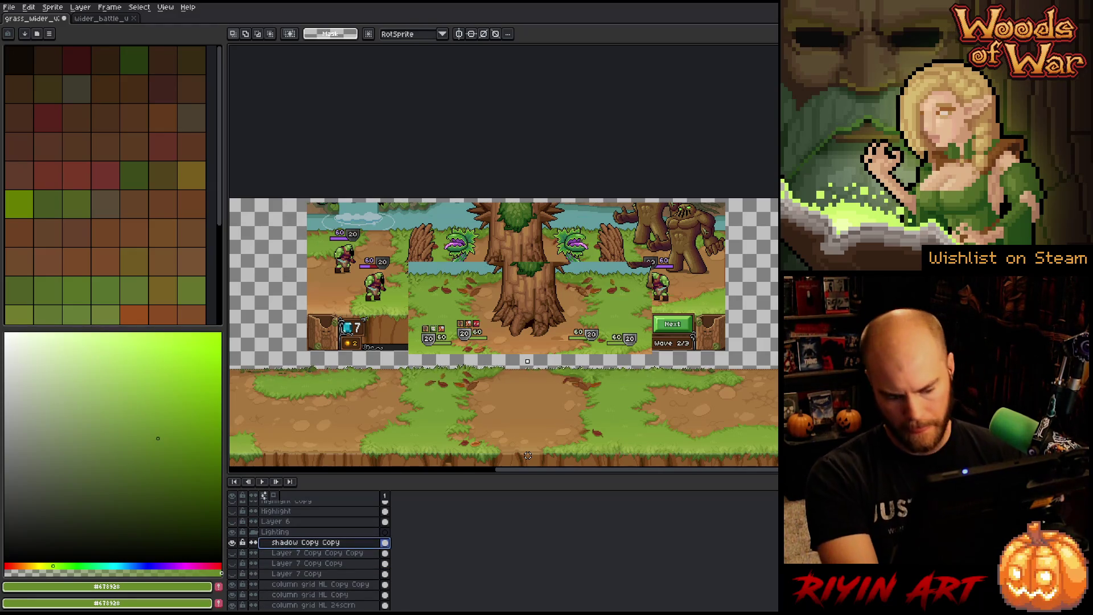
pyautogui.scroll(2, 626, 379)
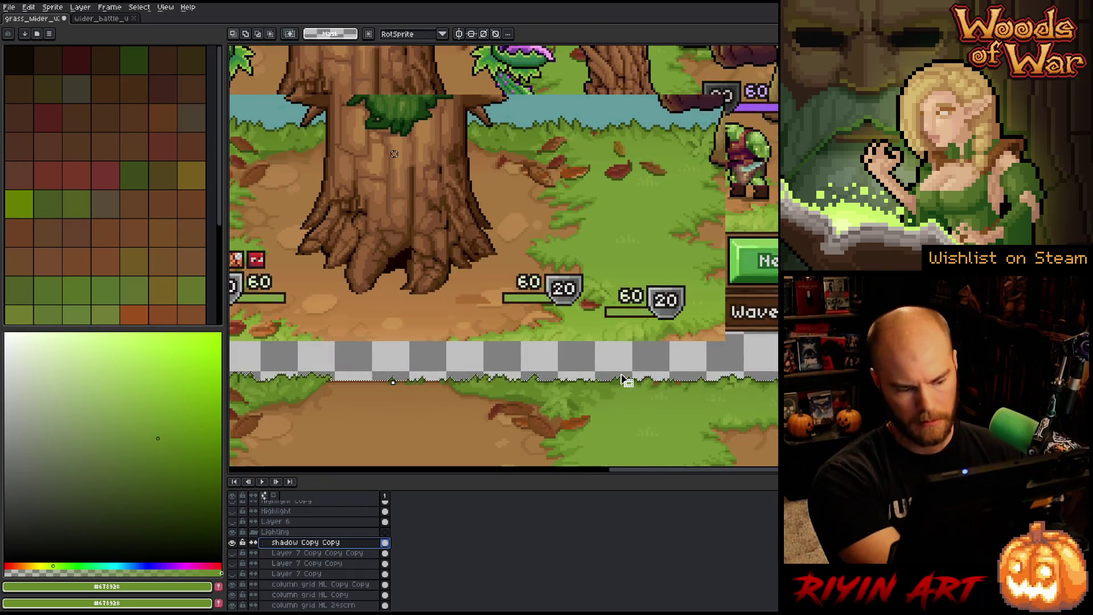
pyautogui.scroll(-2, 627, 380)
pyautogui.scroll(3, 465, 395)
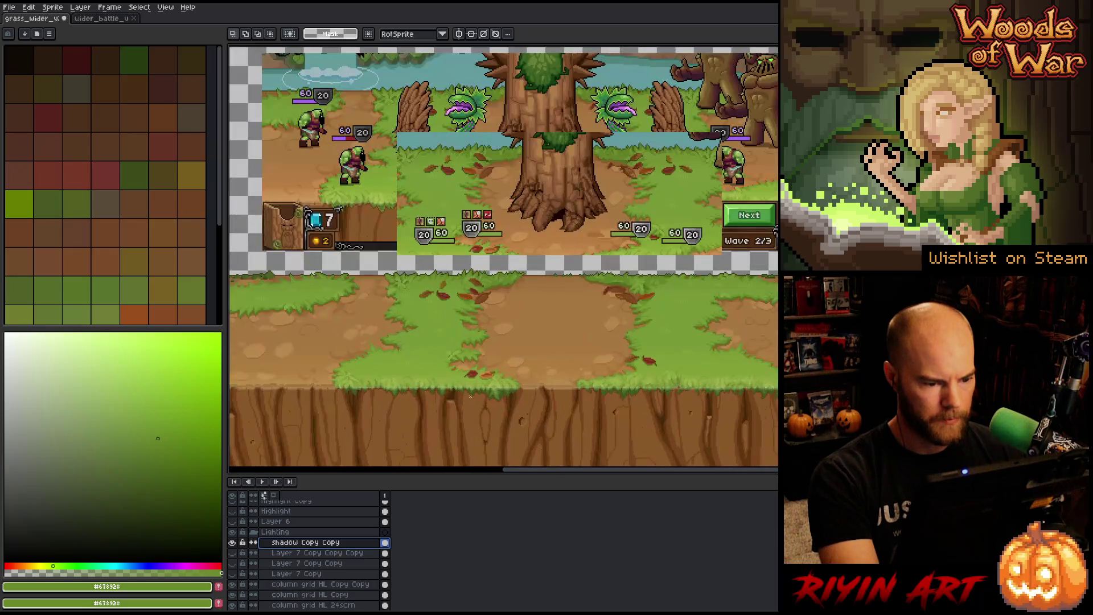
pyautogui.press('v')
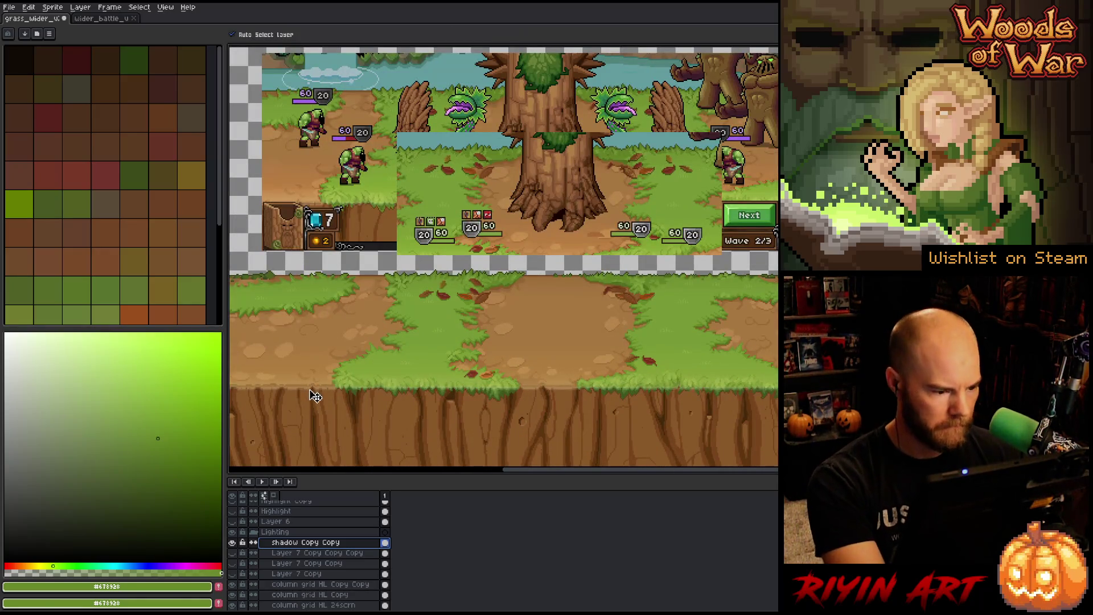
pyautogui.scroll(2, 672, 396)
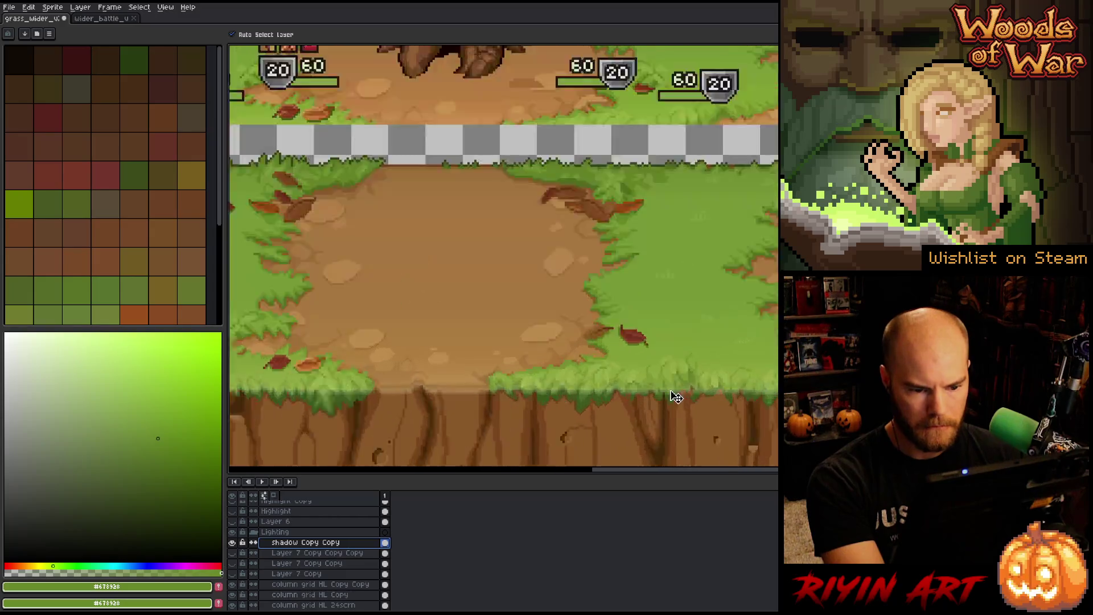
# Step: Check the column grid HL Copy highlight on and off, then select the three column grid HL layers
pyautogui.click(672, 398)
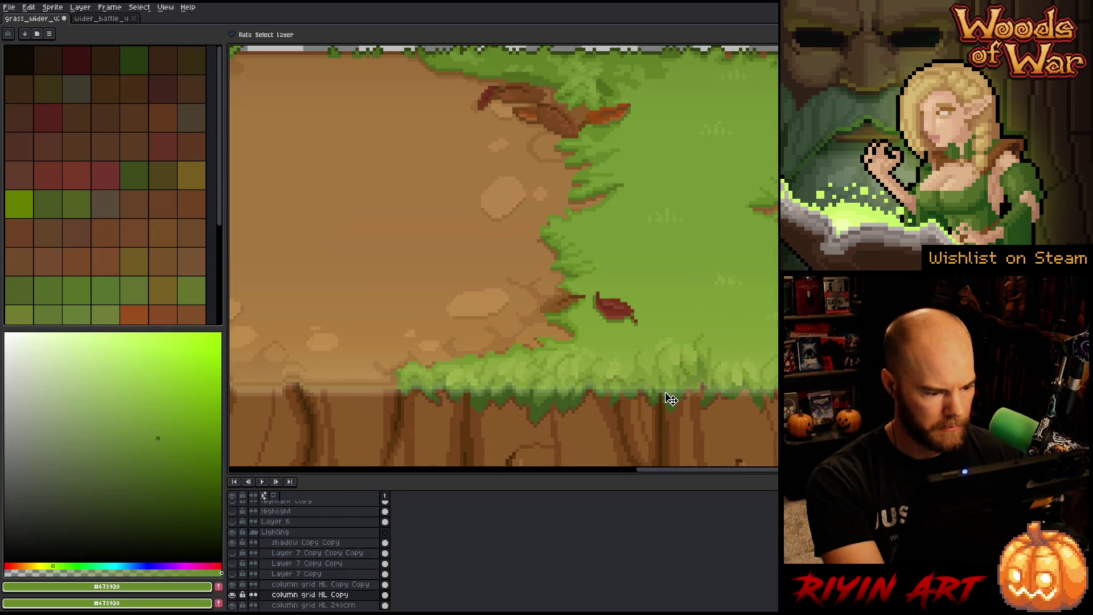
pyautogui.click(236, 594)
pyautogui.click(236, 594)
pyautogui.click(236, 595)
pyautogui.click(236, 595)
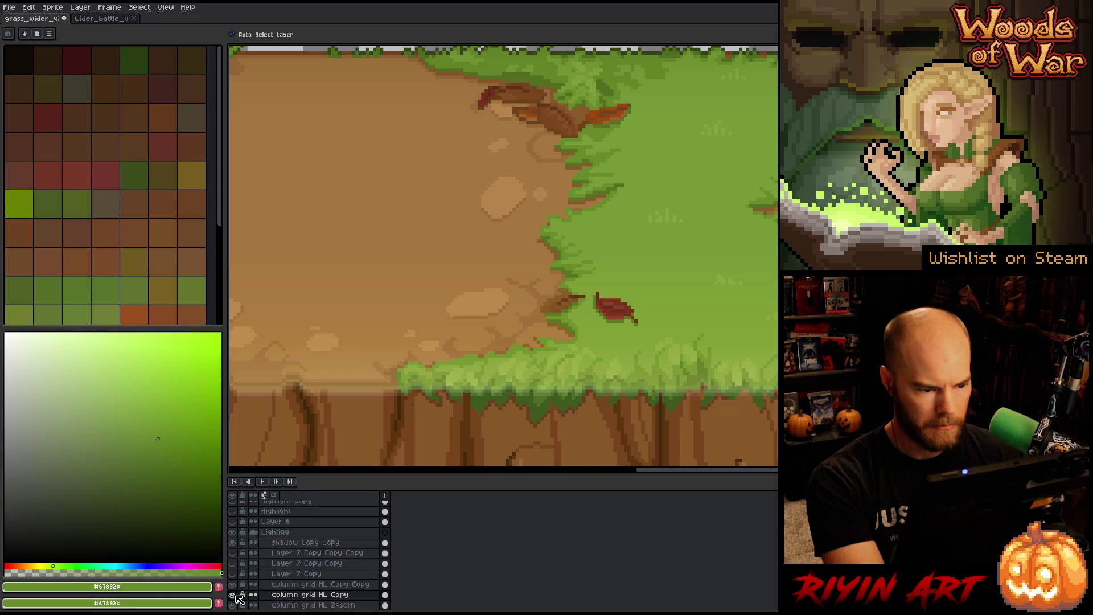
pyautogui.scroll(-4, 351, 387)
pyautogui.scroll(2, 549, 361)
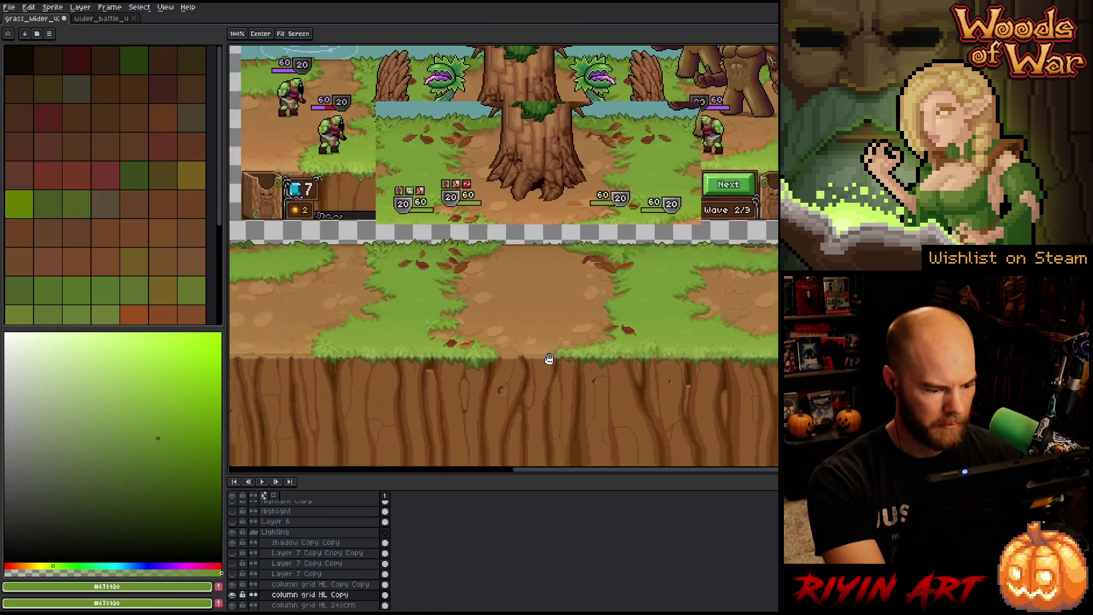
pyautogui.moveTo(310, 583)
pyautogui.mouseDown()
pyautogui.moveTo(303, 603)
pyautogui.moveTo(300, 589)
pyautogui.mouseUp()
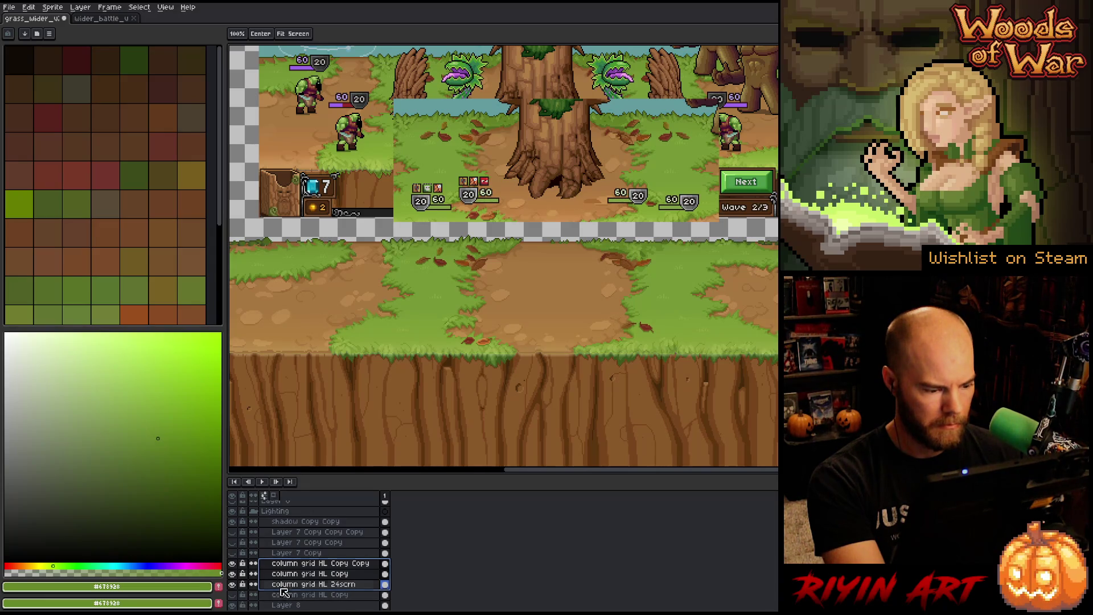
# Step: With the column grid HL layers active, drag the highlight band about 15 pixels down onto the cliff edge
pyautogui.click(286, 566)
pyautogui.press('v')
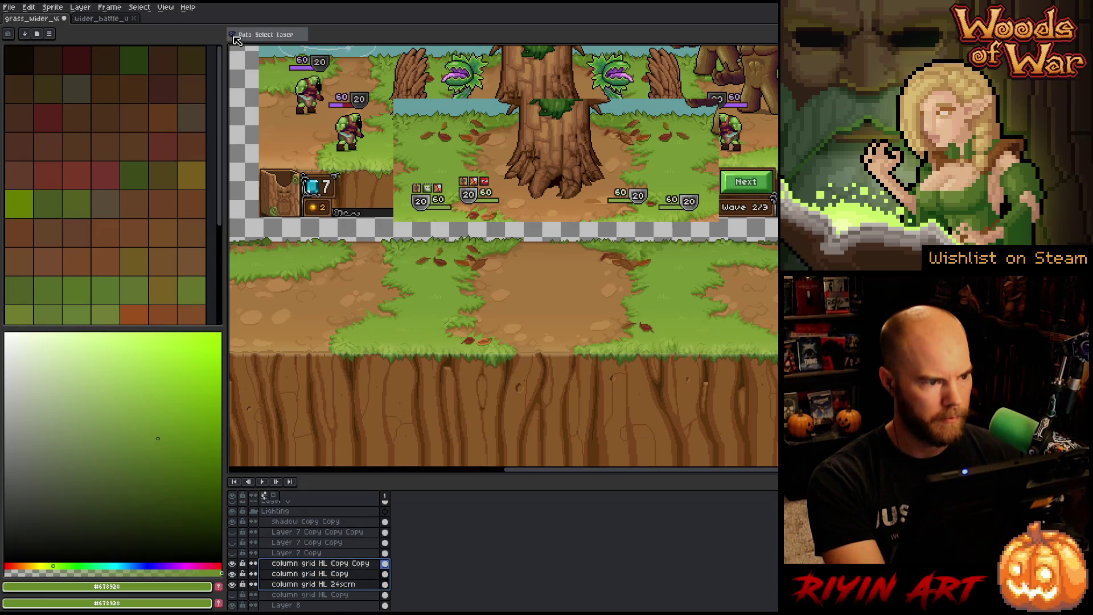
pyautogui.scroll(3, 567, 365)
pyautogui.scroll(2, 529, 364)
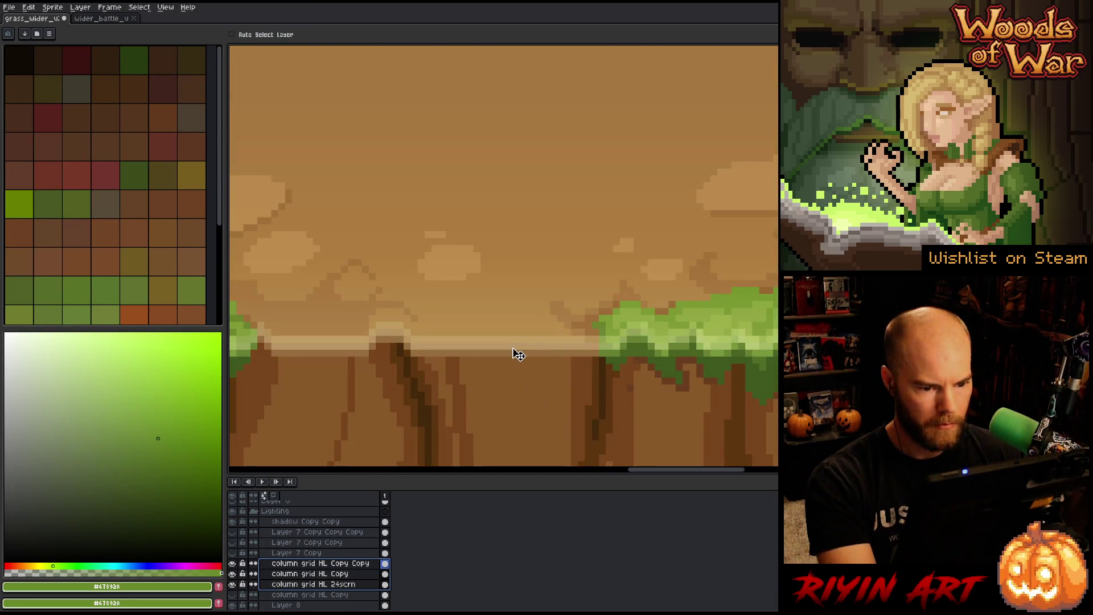
pyautogui.moveTo(519, 354)
pyautogui.mouseDown()
pyautogui.moveTo(519, 372)
pyautogui.moveTo(518, 360)
pyautogui.mouseUp()
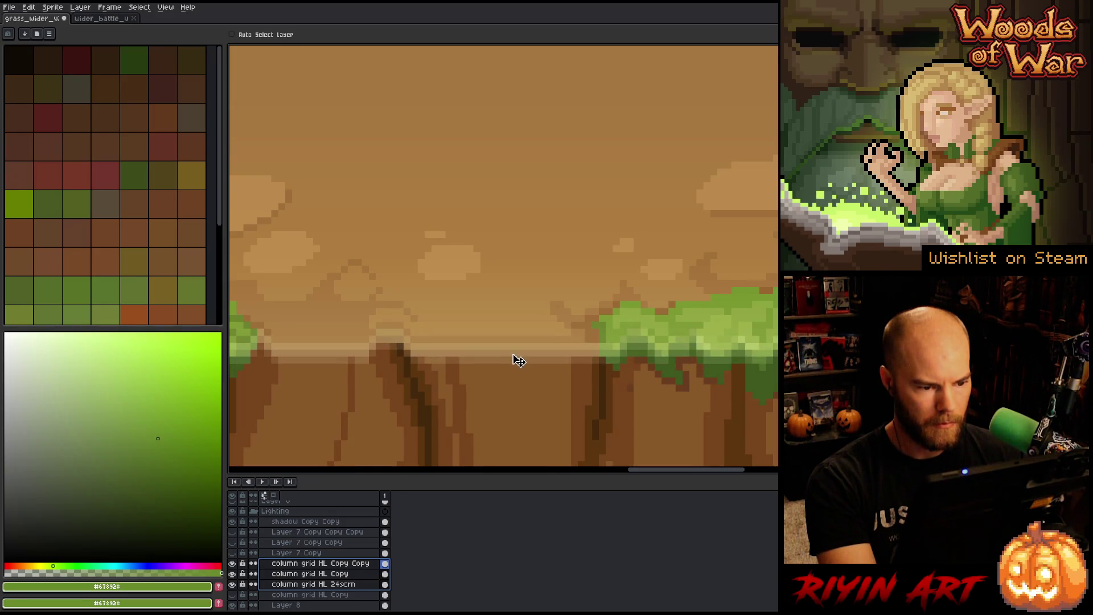
# Step: Pan and zoom across the scene to check the band lines up along the cliff top
pyautogui.scroll(-3, 518, 360)
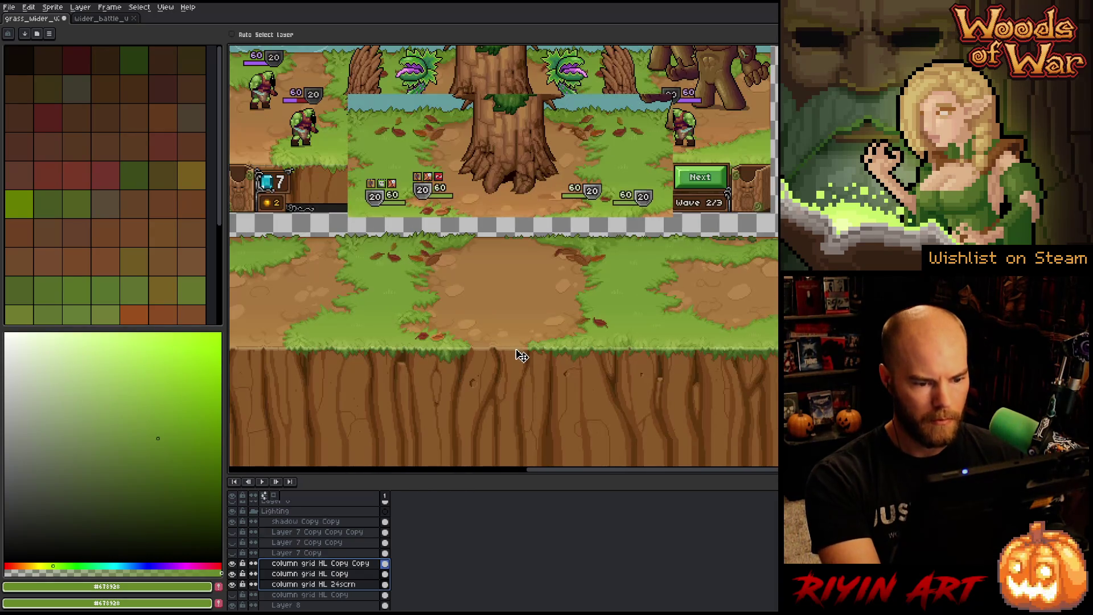
pyautogui.scroll(3, 687, 331)
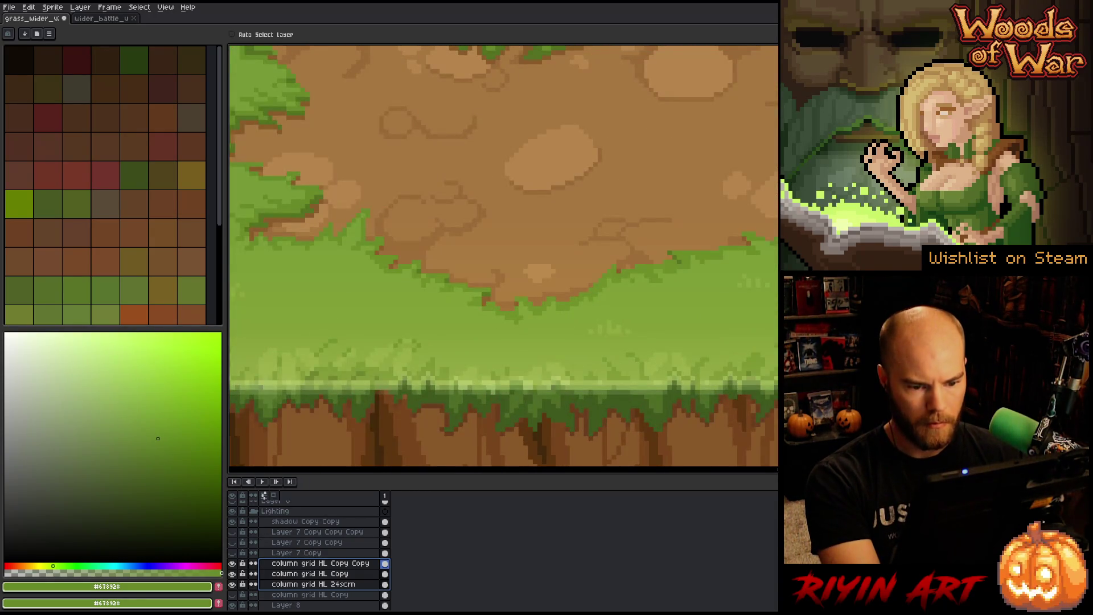
pyautogui.scroll(-3, 775, 367)
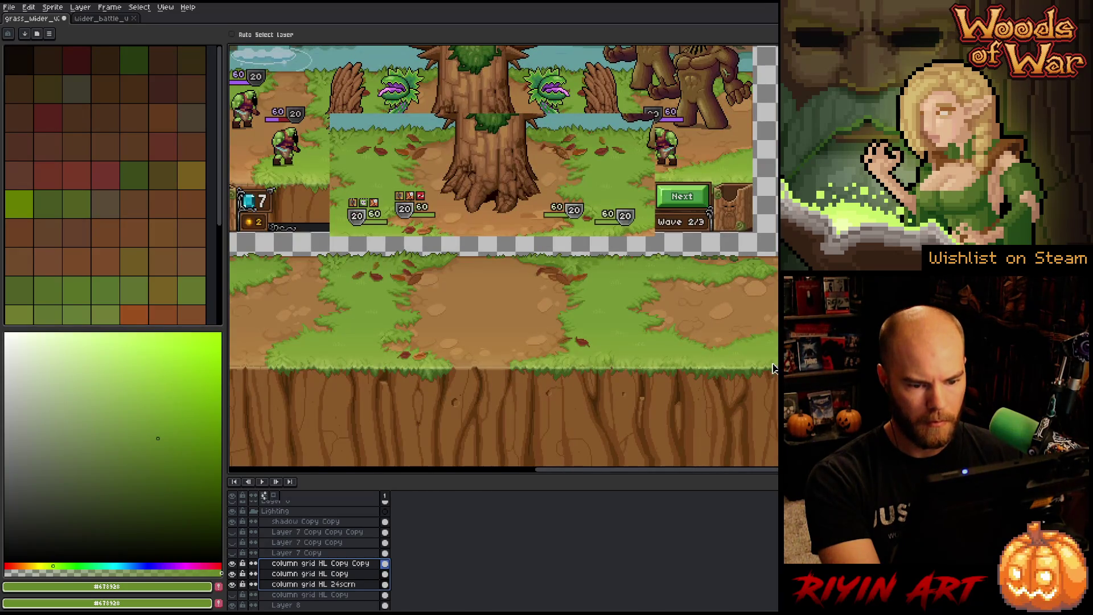
pyautogui.press('space')
pyautogui.moveTo(478, 383); pyautogui.dragTo(686, 361)
pyautogui.moveTo(559, 378); pyautogui.dragTo(521, 362)
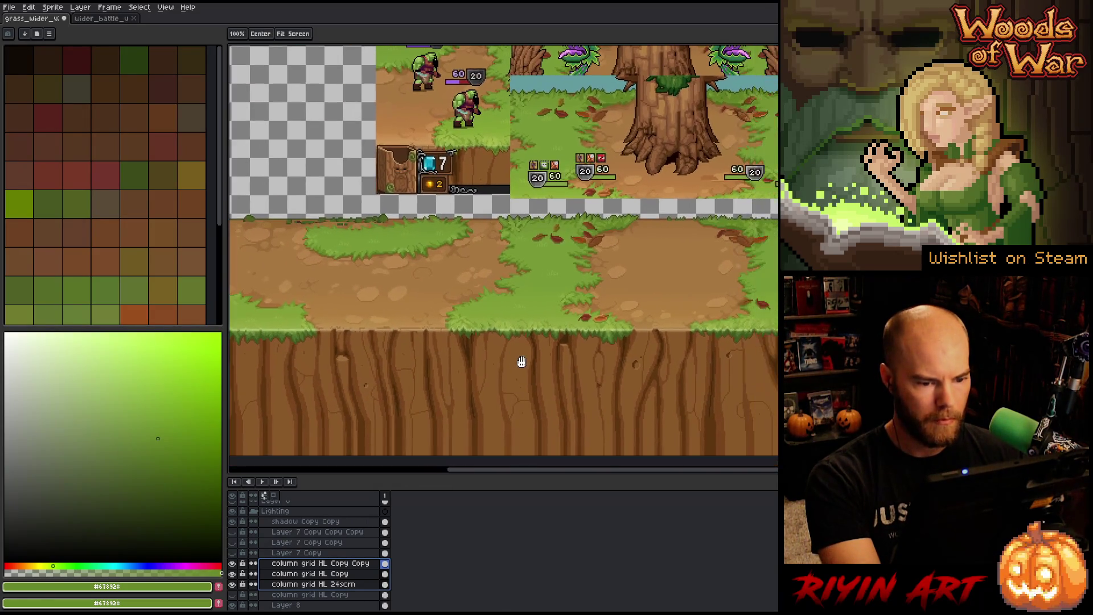
pyautogui.scroll(3, 420, 335)
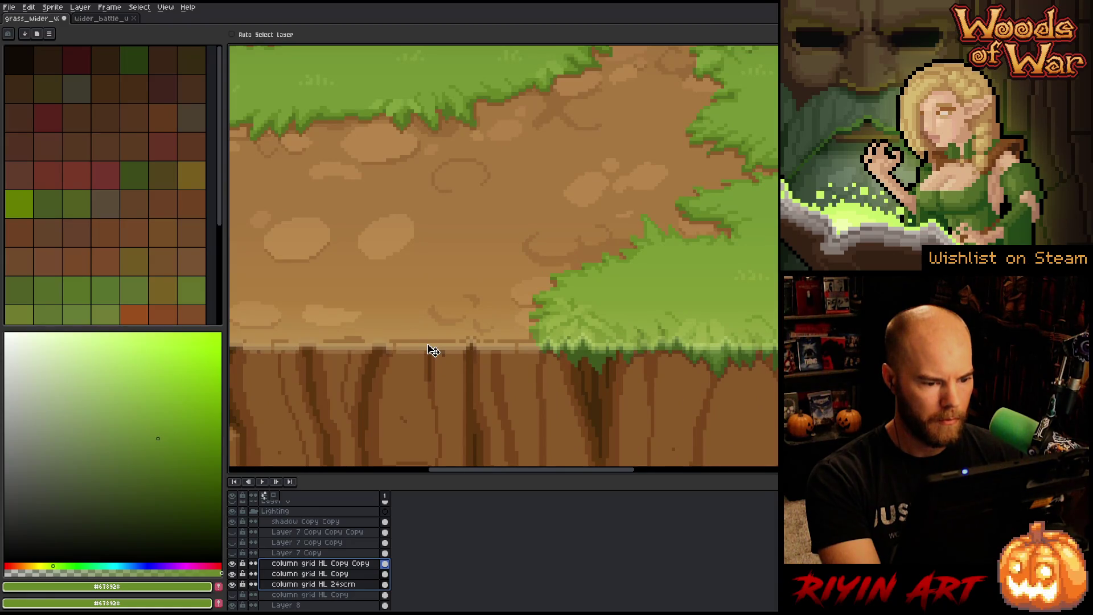
pyautogui.scroll(-3, 429, 350)
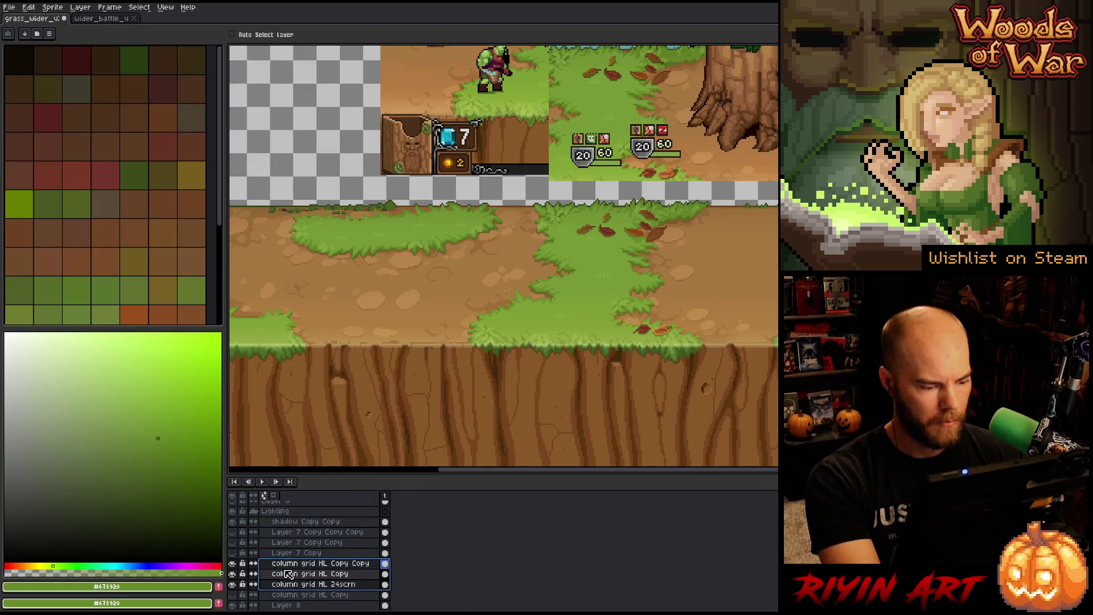
pyautogui.scroll(3, 515, 359)
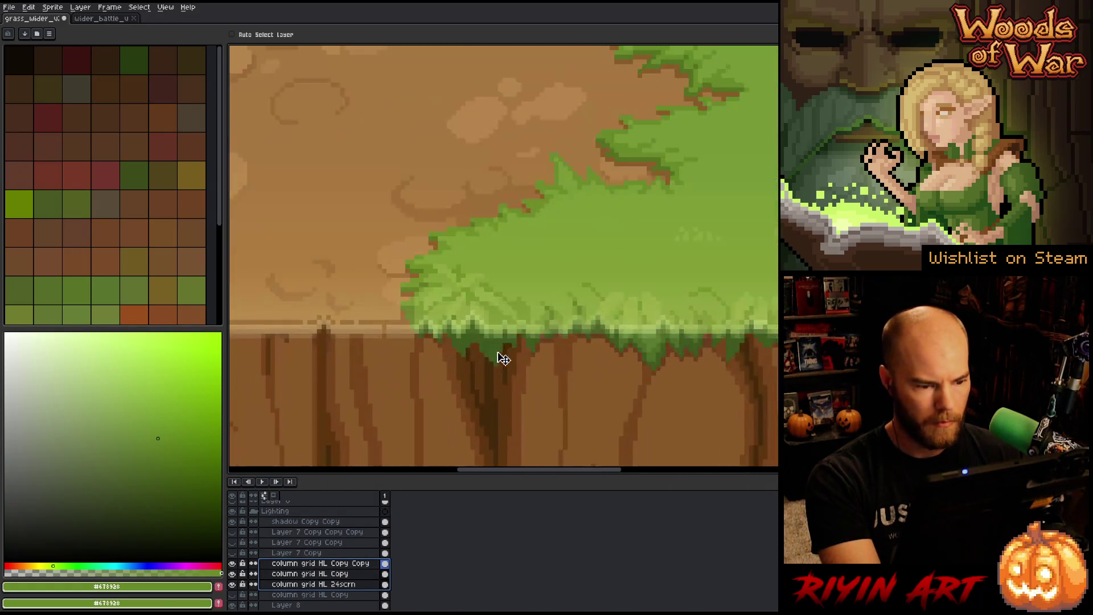
pyautogui.scroll(-3, 498, 358)
pyautogui.hscroll(8, 569, 365)
pyautogui.scroll(2, 628, 367)
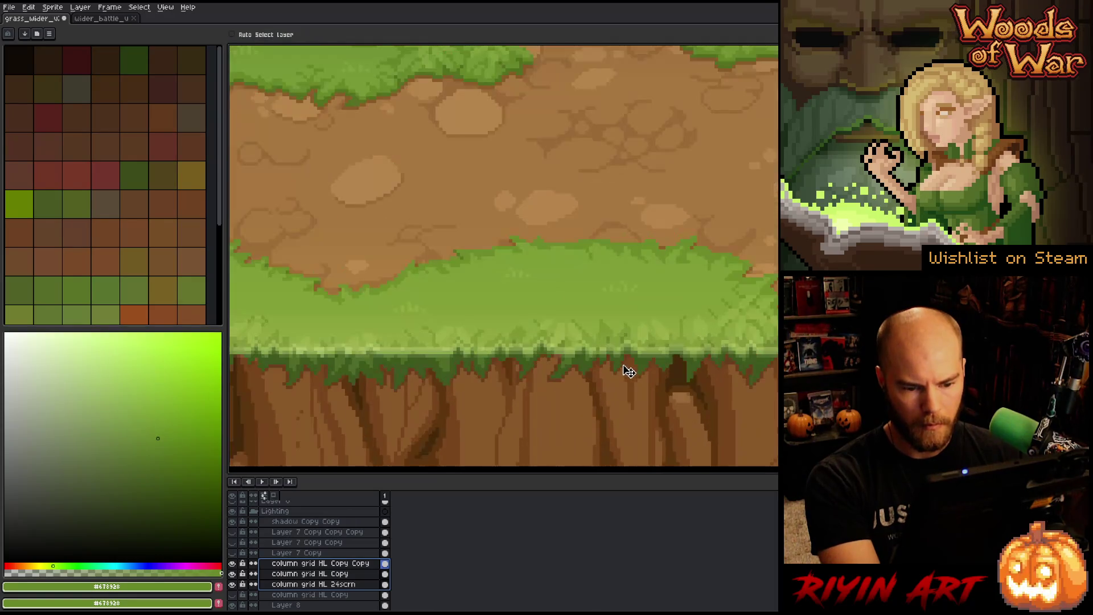
pyautogui.scroll(-2, 628, 371)
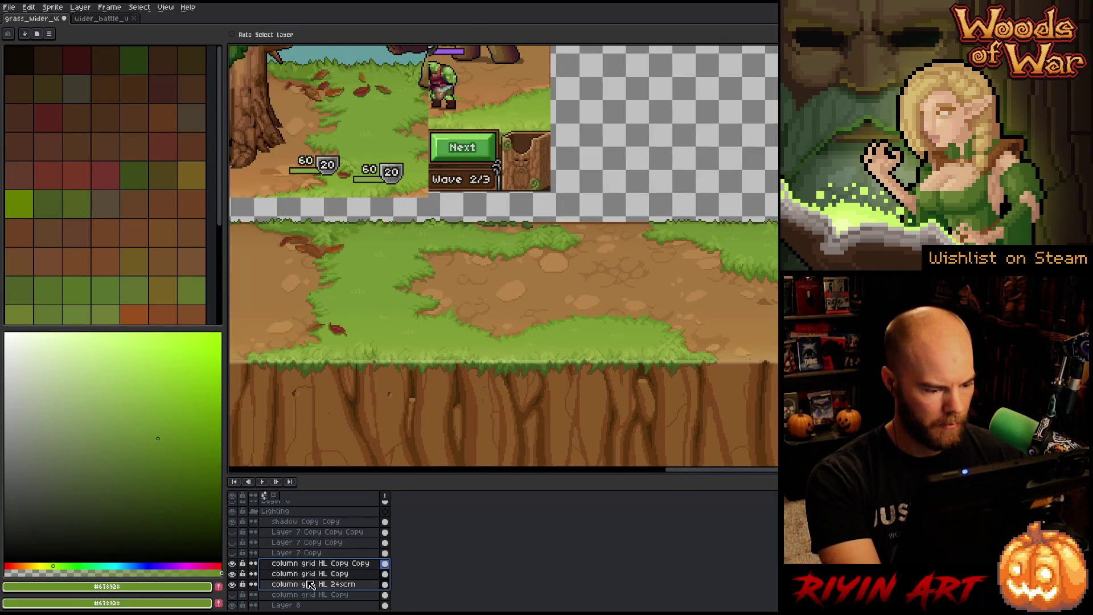
pyautogui.doubleClick(310, 584)
pyautogui.click(310, 574)
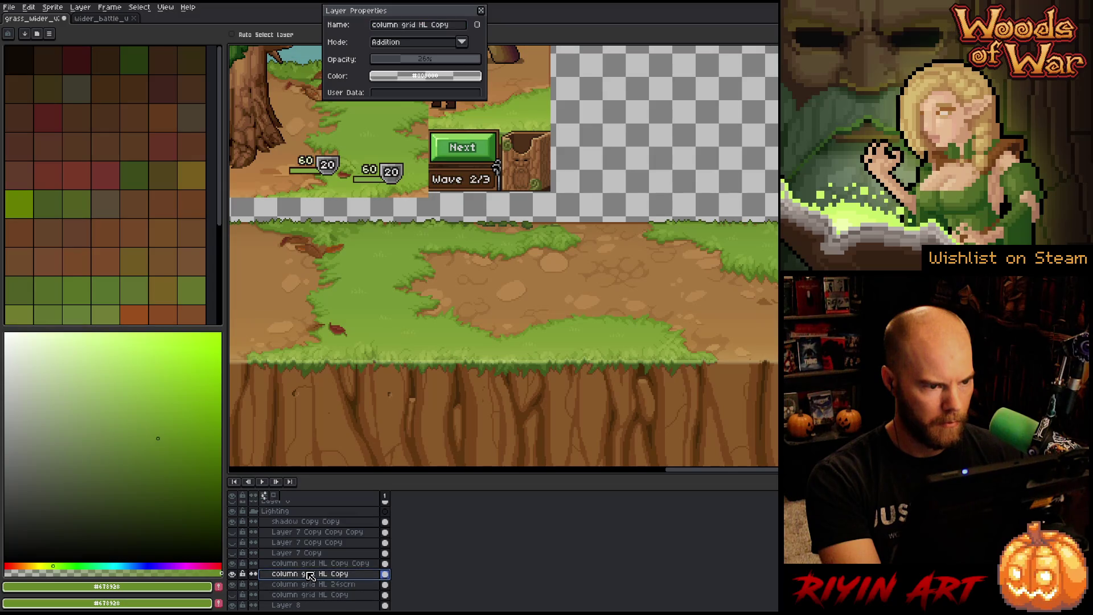
pyautogui.click(308, 564)
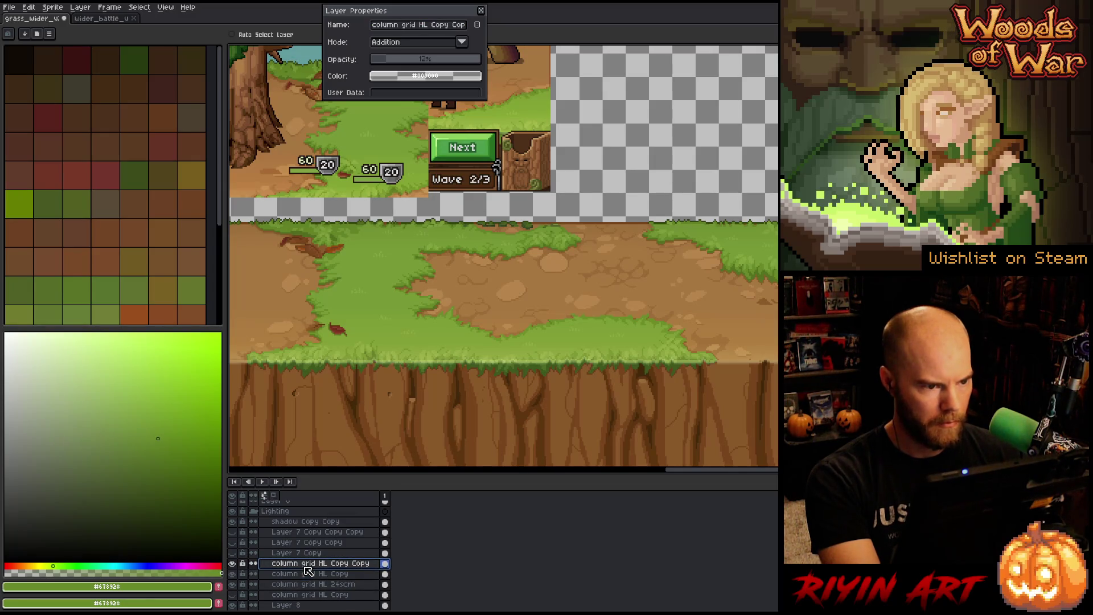
pyautogui.click(306, 585)
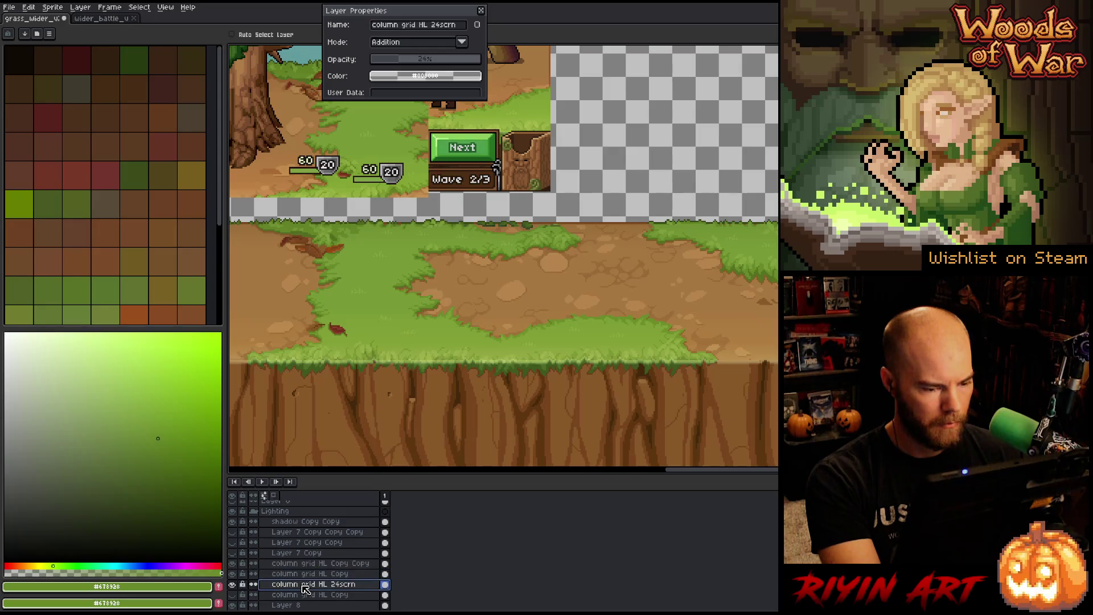
pyautogui.click(481, 12)
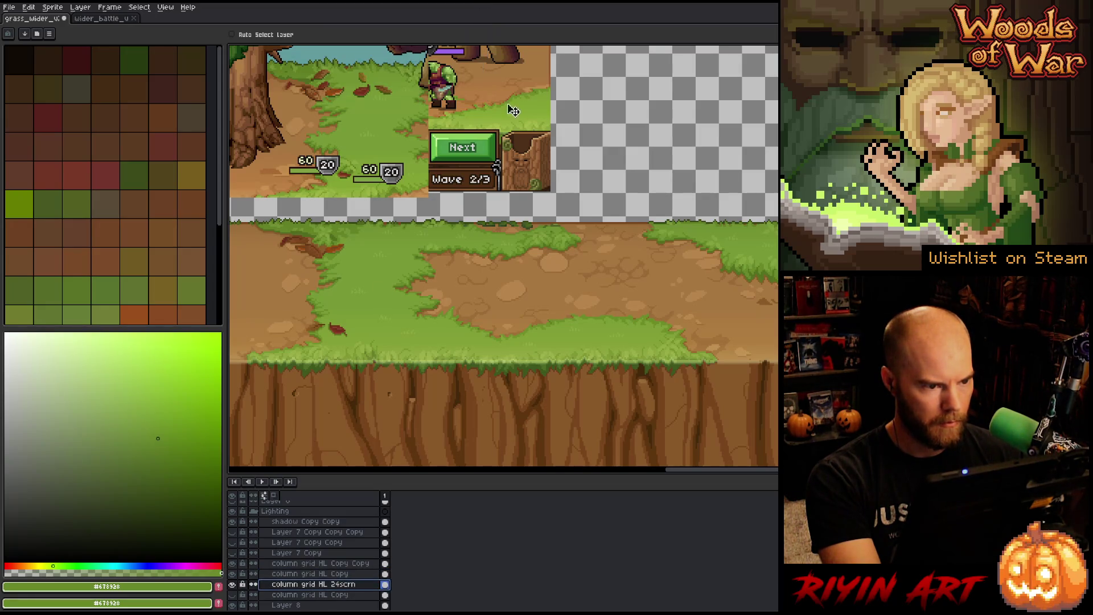
pyautogui.scroll(3, 610, 386)
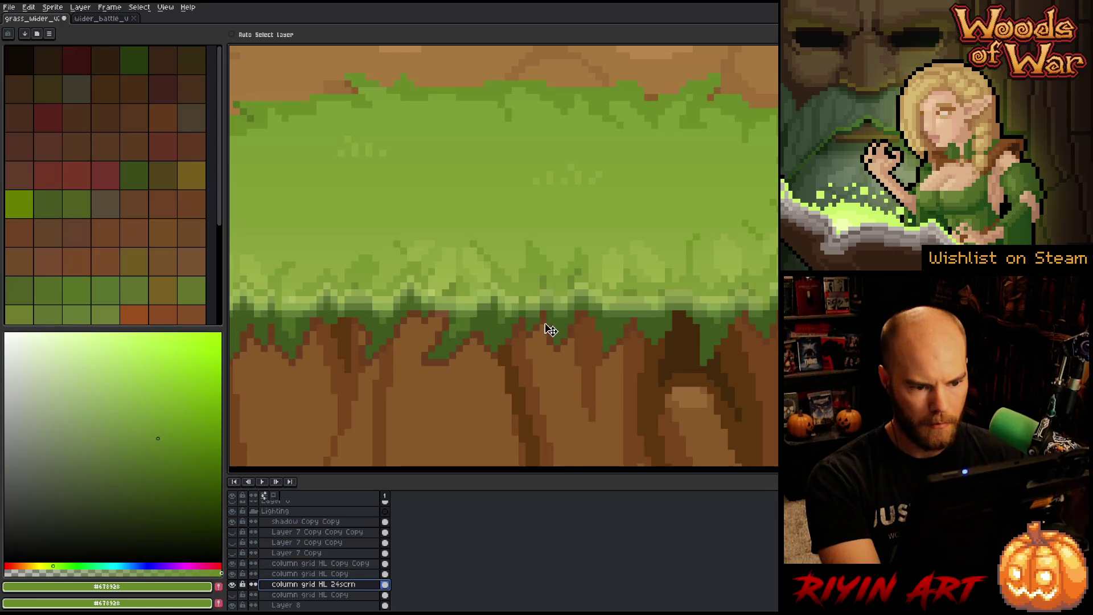
pyautogui.scroll(1, 531, 319)
pyautogui.press('m')
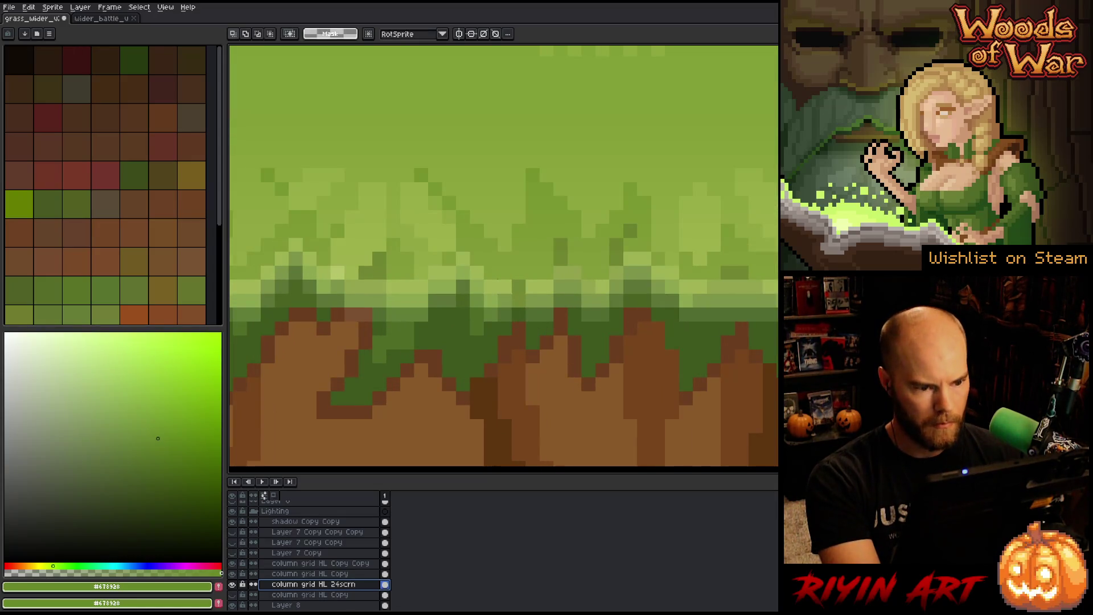
# Step: Cancel the column stretch to keep its narrow width, then select the three HL layers and deselect all
pyautogui.moveTo(496, 278)
pyautogui.mouseDown()
pyautogui.moveTo(513, 323)
pyautogui.moveTo(529, 300)
pyautogui.mouseUp()
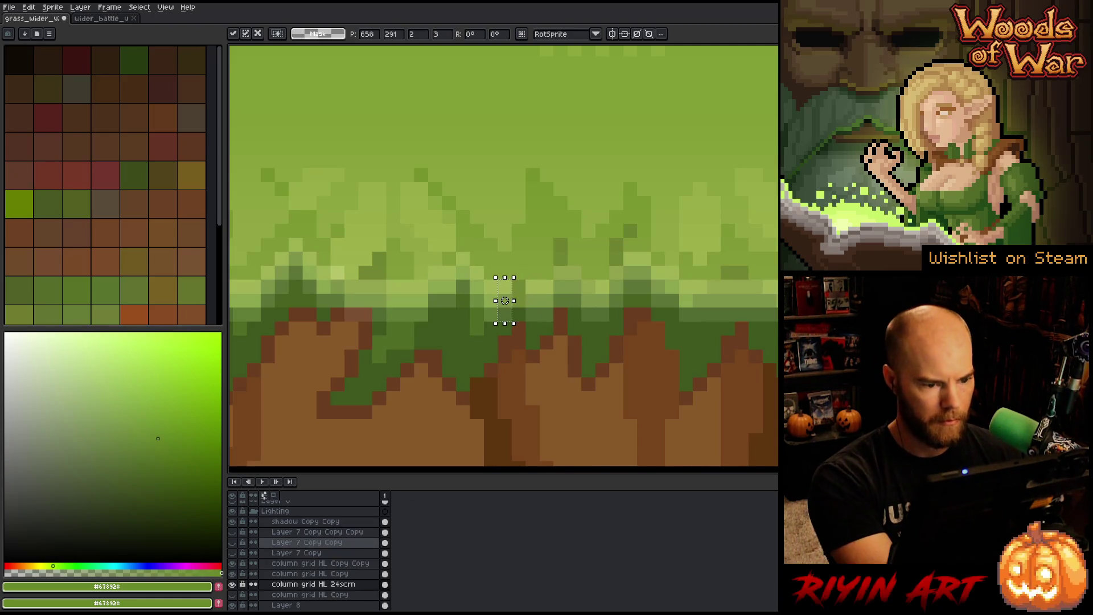
pyautogui.press('Escape')
pyautogui.moveTo(307, 581); pyautogui.dragTo(304, 564)
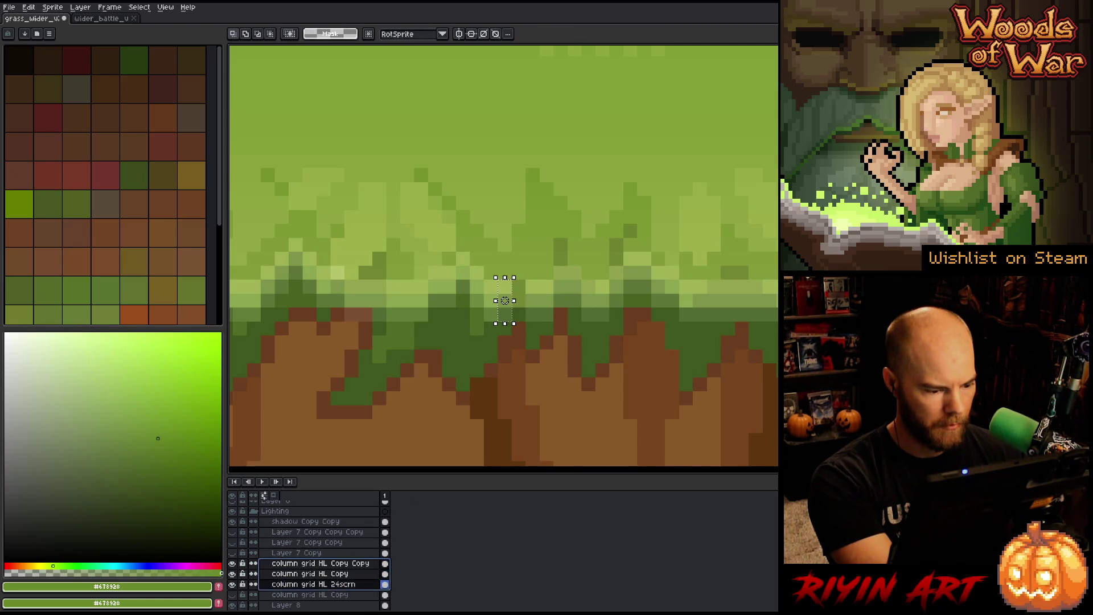
pyautogui.hotkey('ctrl', 'd')
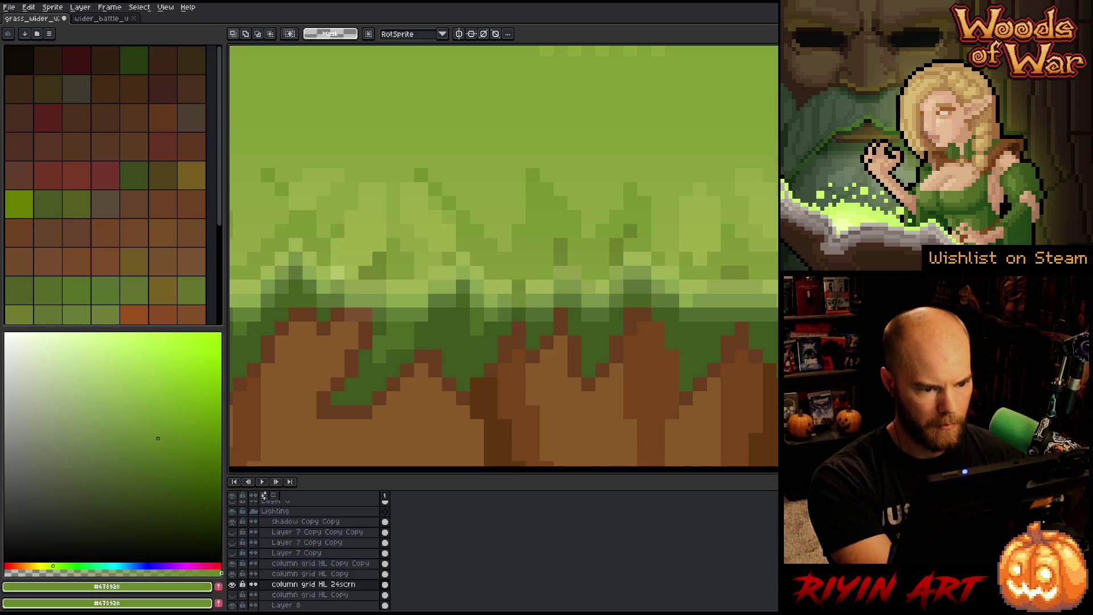
# Step: Zoom and pan around the cliff edge to inspect the pale highlight band
pyautogui.scroll(-5, 493, 284)
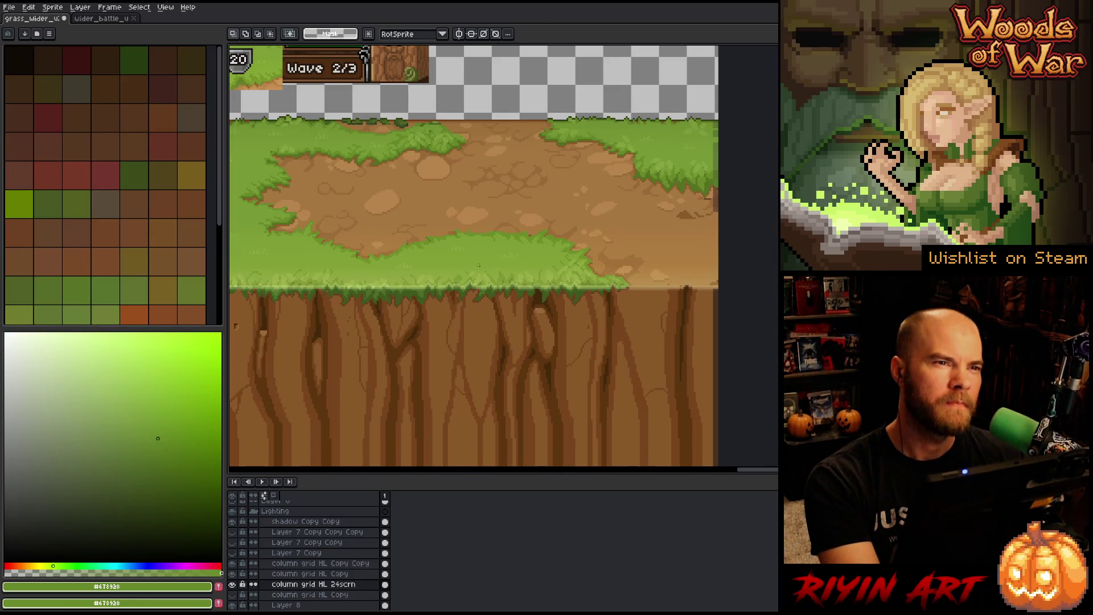
pyautogui.moveTo(477, 256)
pyautogui.mouseDown()
pyautogui.moveTo(464, 288)
pyautogui.moveTo(500, 329)
pyautogui.moveTo(576, 316)
pyautogui.mouseUp()
pyautogui.scroll(2, 576, 316)
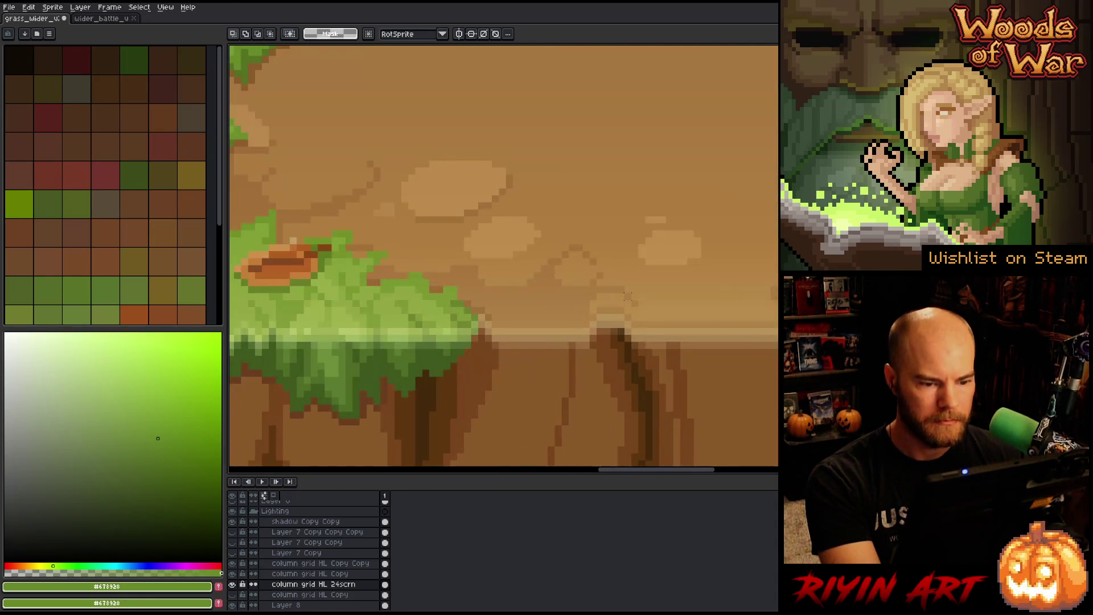
pyautogui.scroll(-2, 498, 313)
pyautogui.scroll(2, 498, 313)
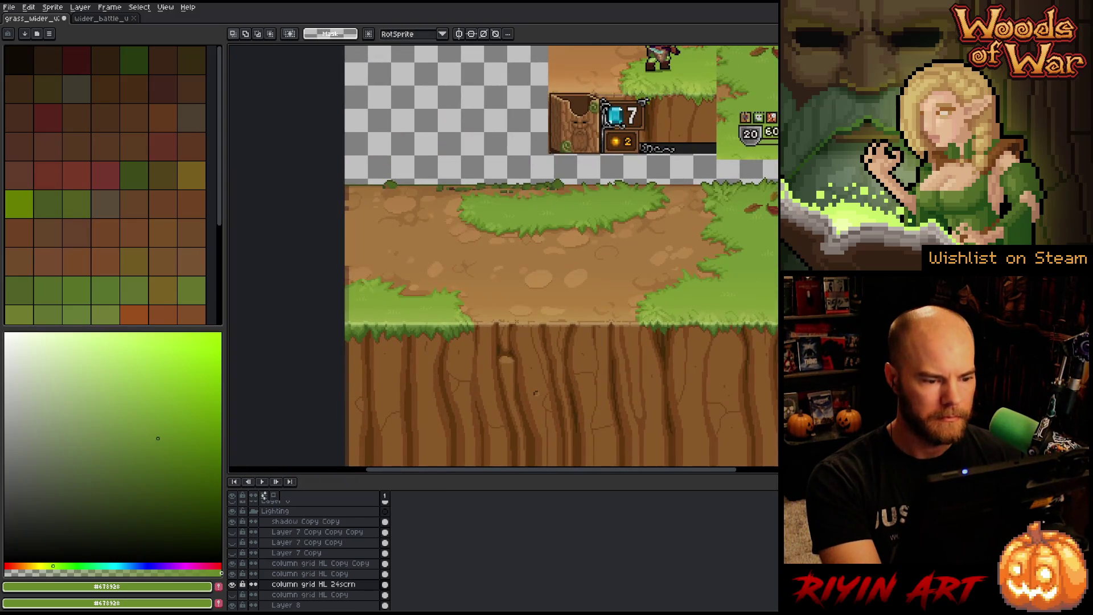
pyautogui.scroll(2, 506, 323)
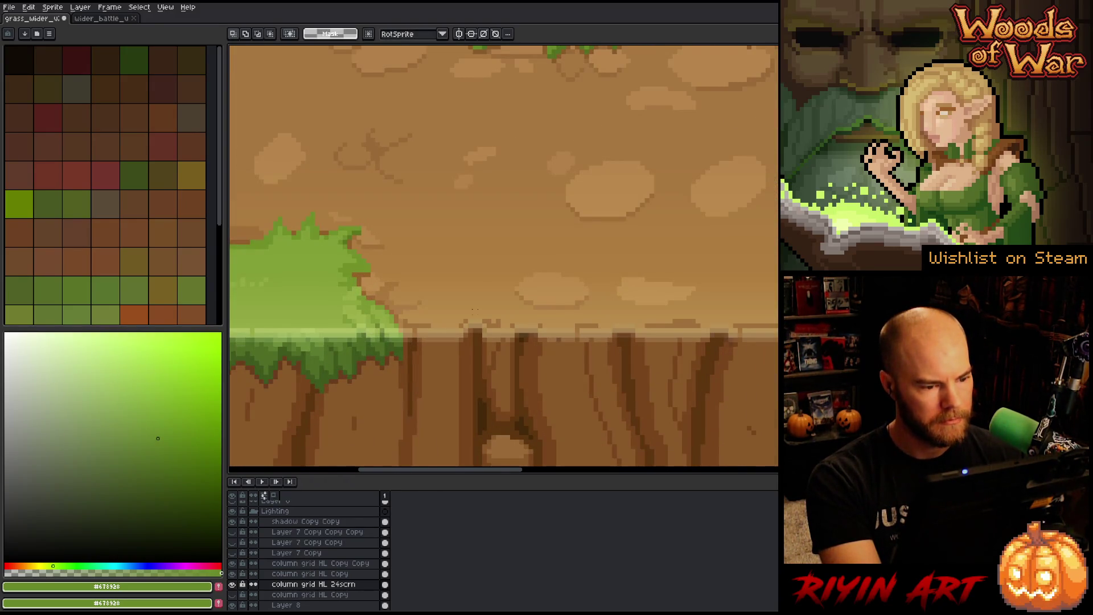
pyautogui.scroll(-1, 473, 311)
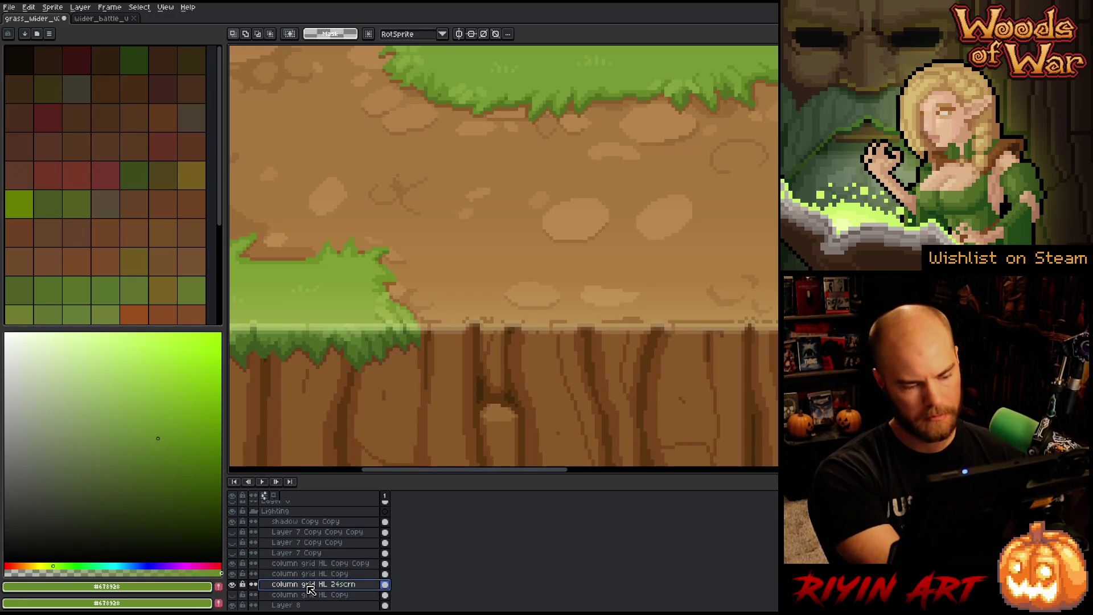
# Step: Delete the column grid HL Copy and column grid HL Copy Copy layers, keeping column grid HL 24scrn
pyautogui.press('Delete')
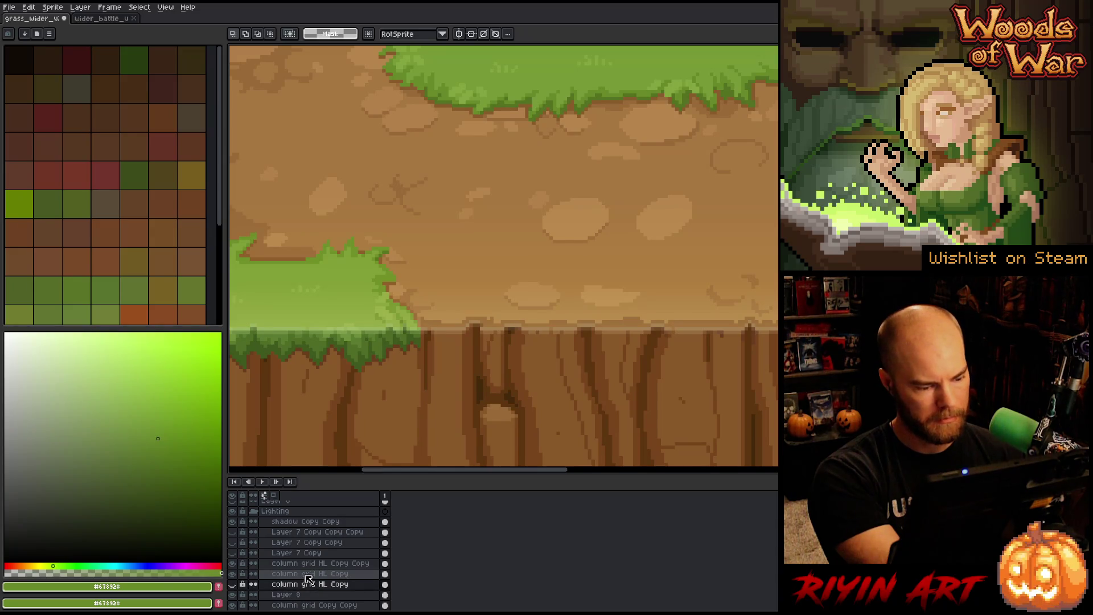
pyautogui.hotkey('ctrl', 'z')
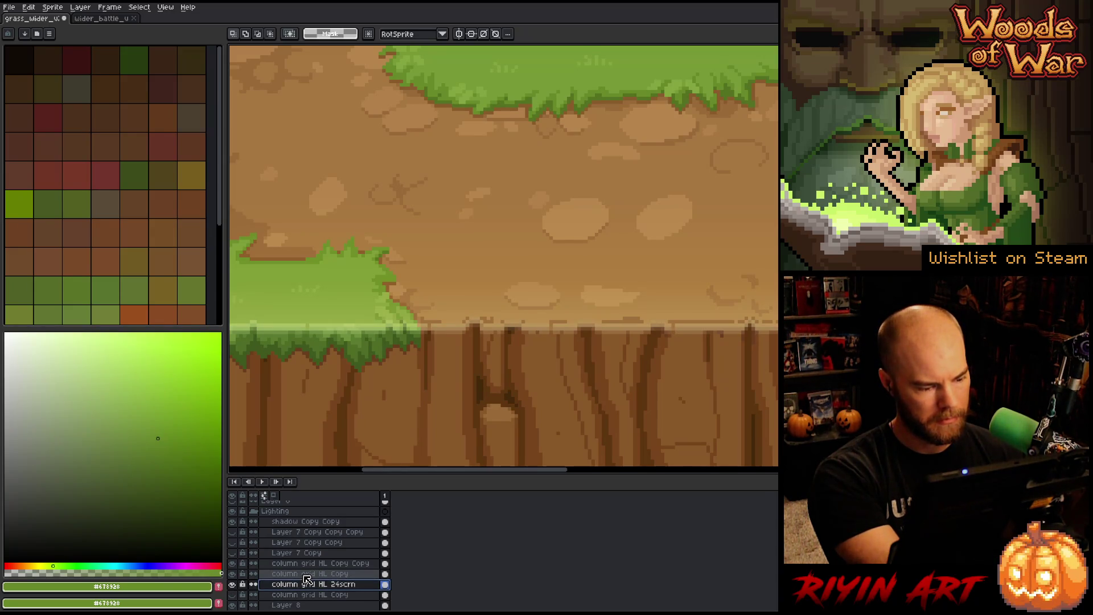
pyautogui.click(306, 575)
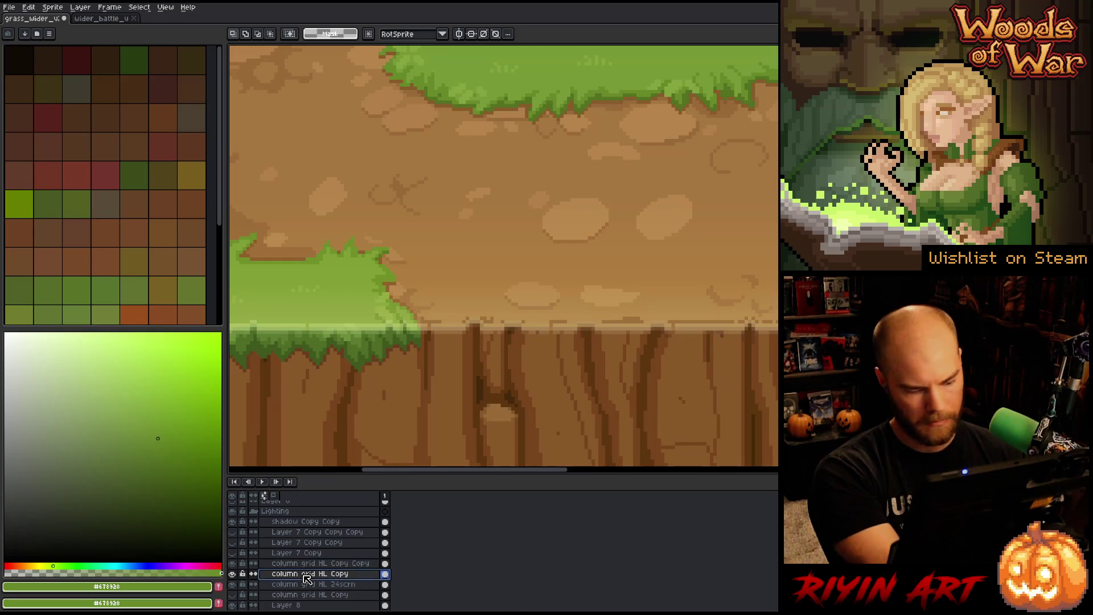
pyautogui.press('Delete')
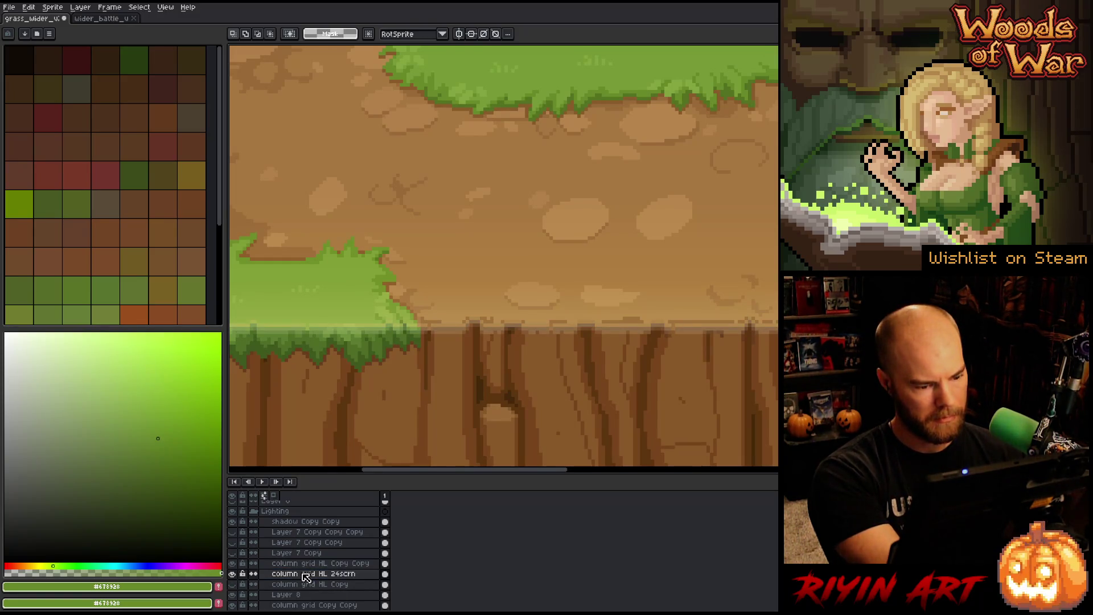
pyautogui.click(306, 564)
pyautogui.press('Delete')
# Step: Set column grid HL 24scrn's blend mode to Addition at 100% opacity
pyautogui.doubleClick(302, 565)
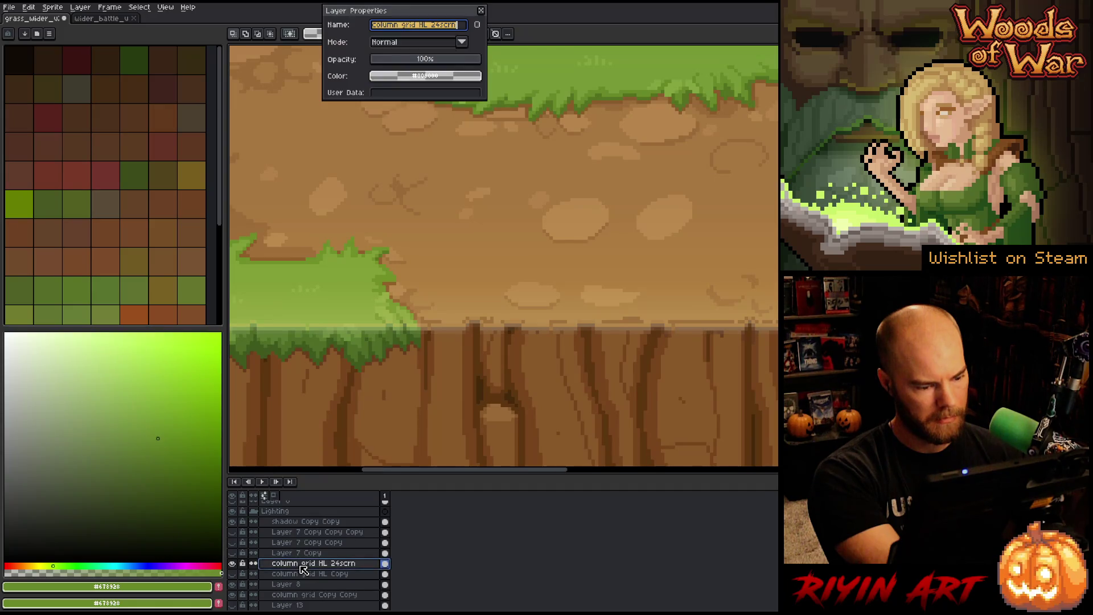
pyautogui.click(394, 43)
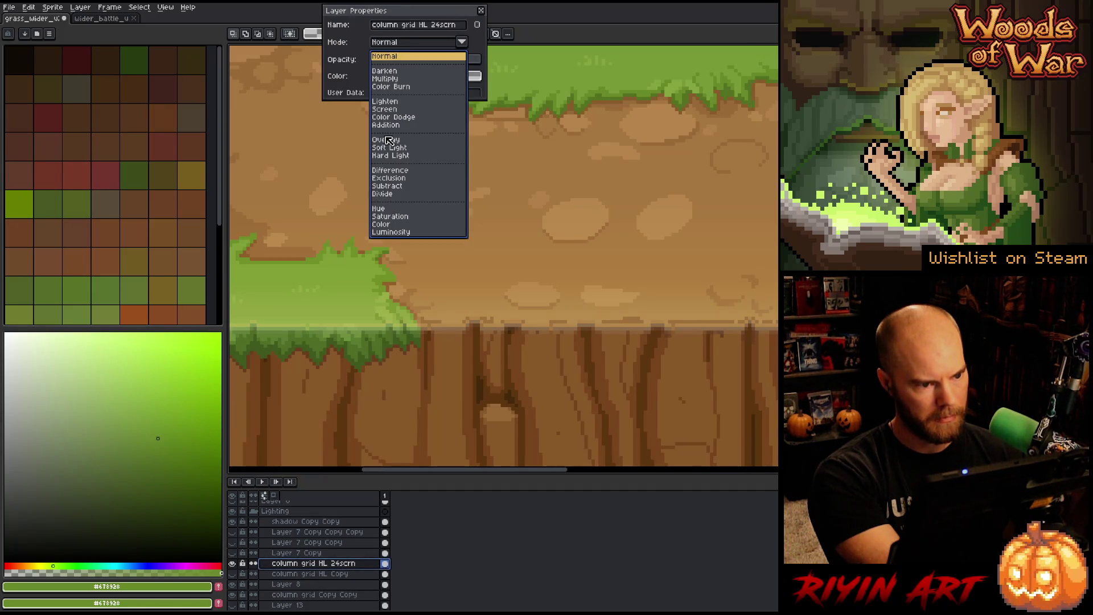
pyautogui.click(385, 126)
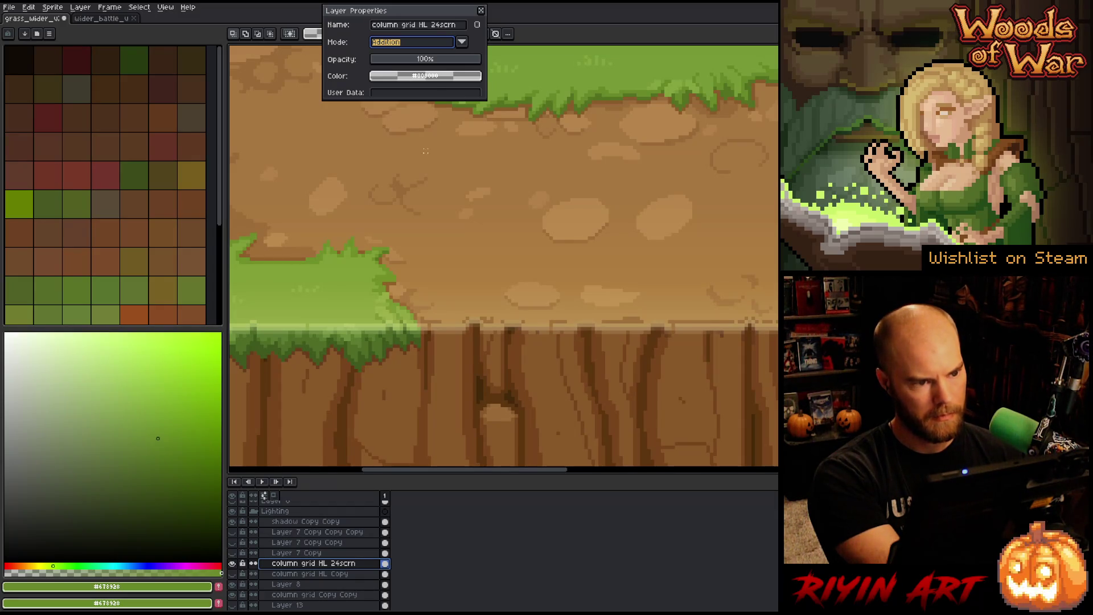
pyautogui.click(454, 61)
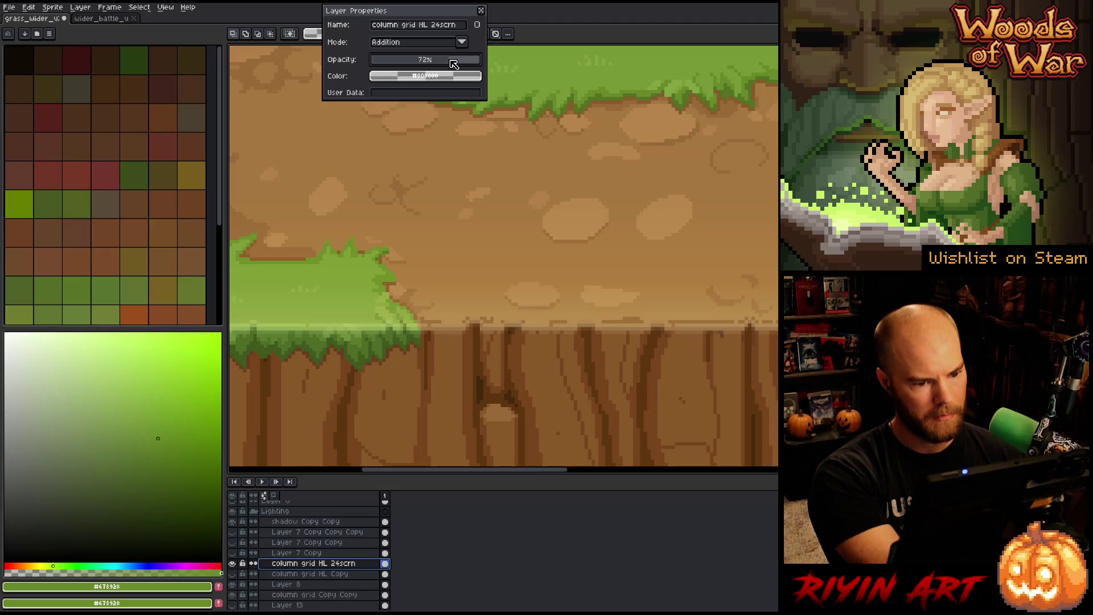
pyautogui.moveTo(456, 64); pyautogui.dragTo(501, 65)
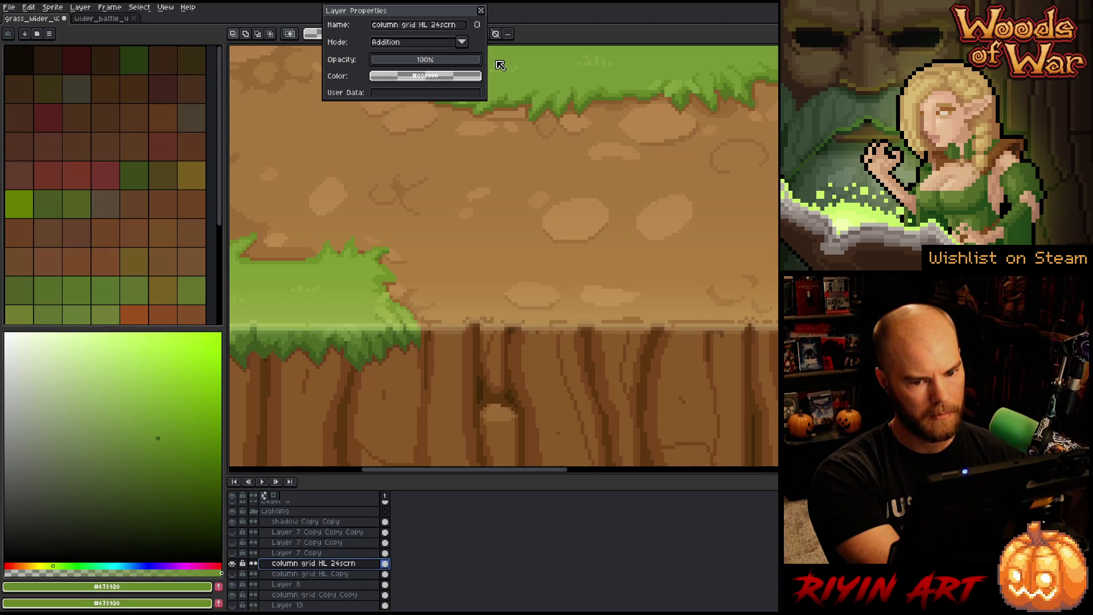
pyautogui.click(481, 11)
pyautogui.scroll(-3, 504, 256)
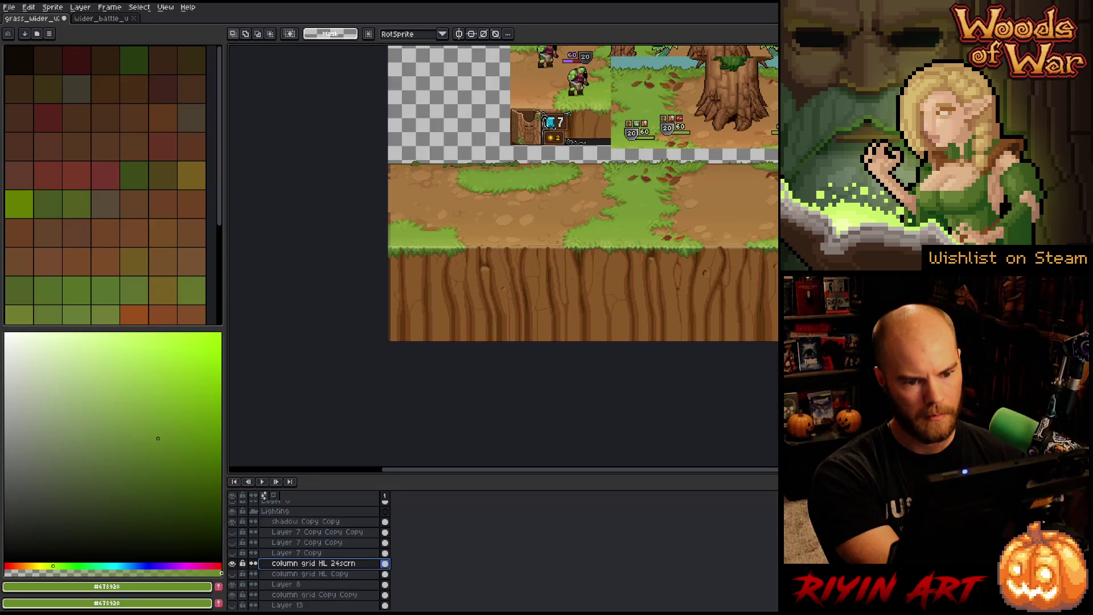
pyautogui.scroll(5, 557, 242)
pyautogui.press('space')
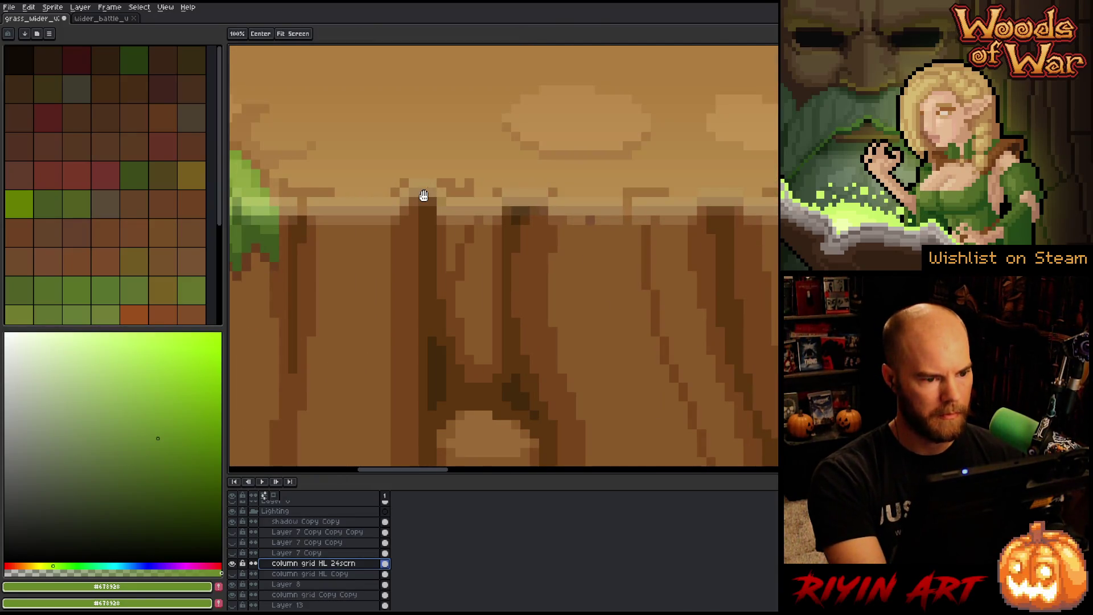
pyautogui.scroll(-3, 393, 310)
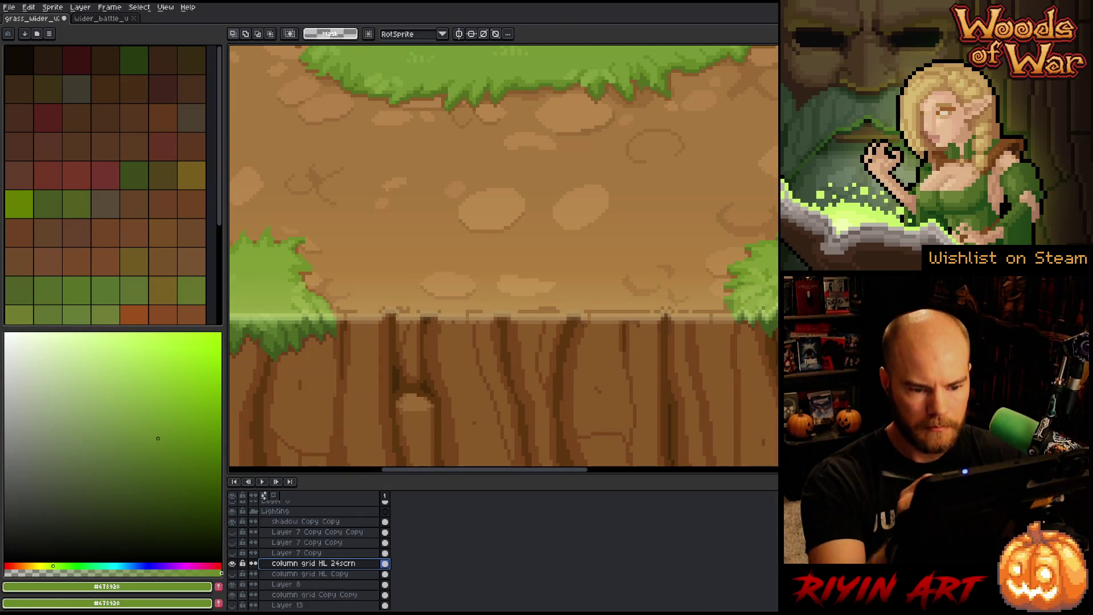
pyautogui.press('b')
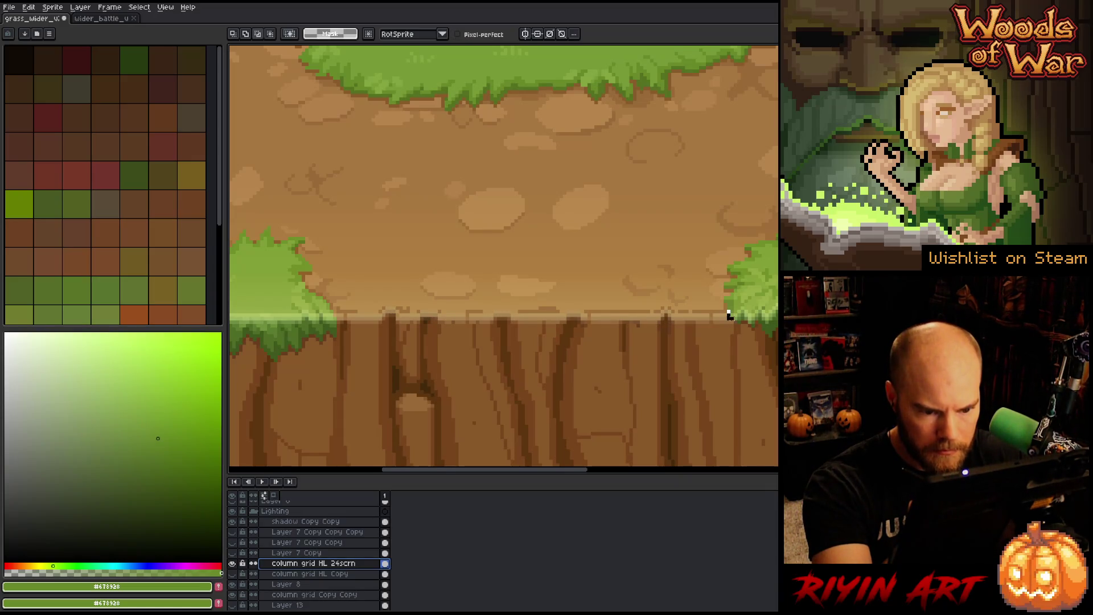
pyautogui.moveTo(729, 315)
pyautogui.mouseDown()
pyautogui.moveTo(654, 357)
pyautogui.moveTo(345, 346)
pyautogui.moveTo(340, 327)
pyautogui.moveTo(598, 200)
pyautogui.moveTo(645, 228)
pyautogui.mouseUp()
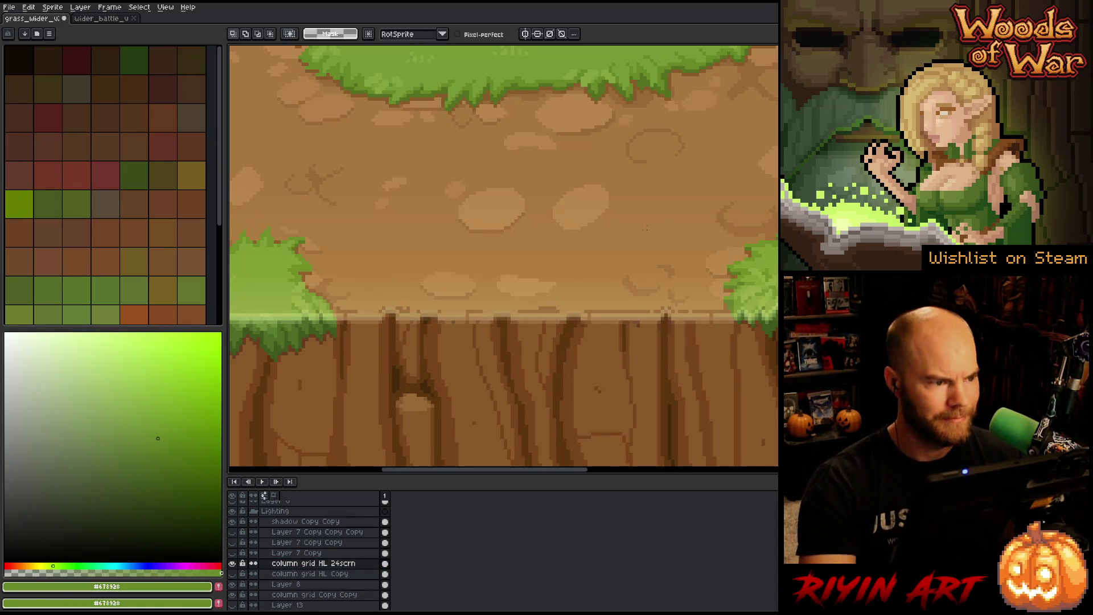
# Step: Lasso an oval area spanning the cliff edge and nudge it two pixels down
pyautogui.moveTo(569, 274)
pyautogui.mouseDown()
pyautogui.moveTo(532, 393)
pyautogui.moveTo(575, 265)
pyautogui.mouseUp()
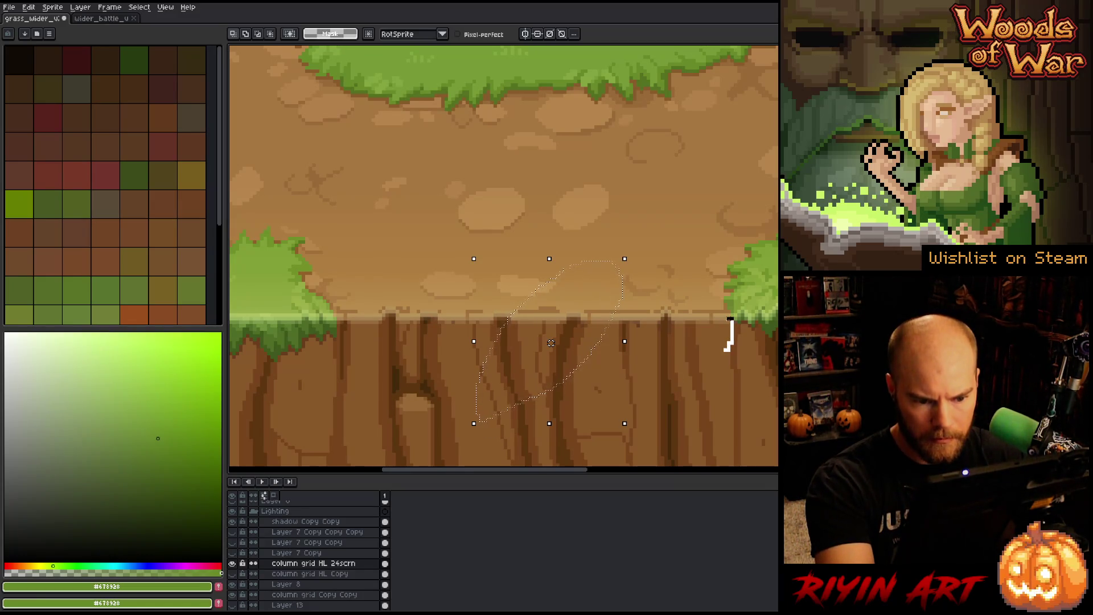
pyautogui.moveTo(728, 312)
pyautogui.mouseDown()
pyautogui.moveTo(520, 217)
pyautogui.moveTo(336, 305)
pyautogui.moveTo(531, 442)
pyautogui.mouseUp()
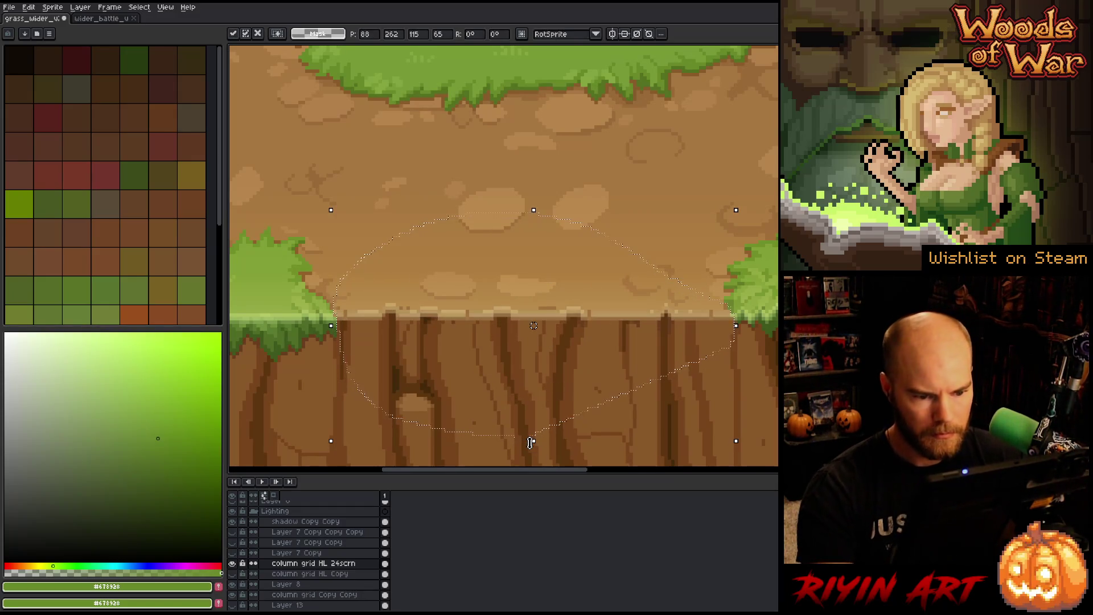
pyautogui.press('Down')
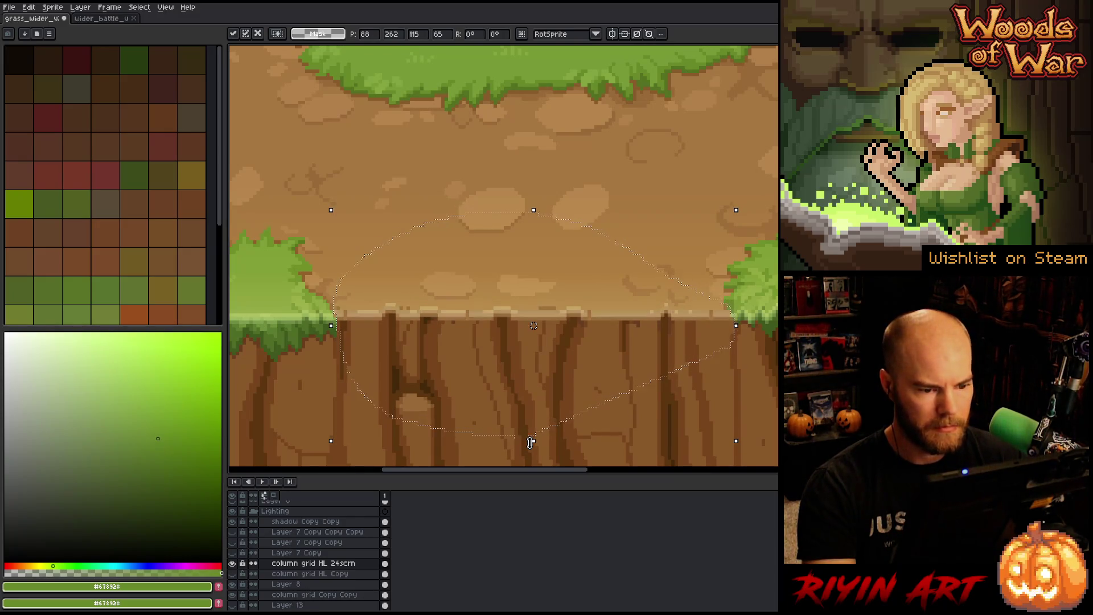
pyautogui.press('Down')
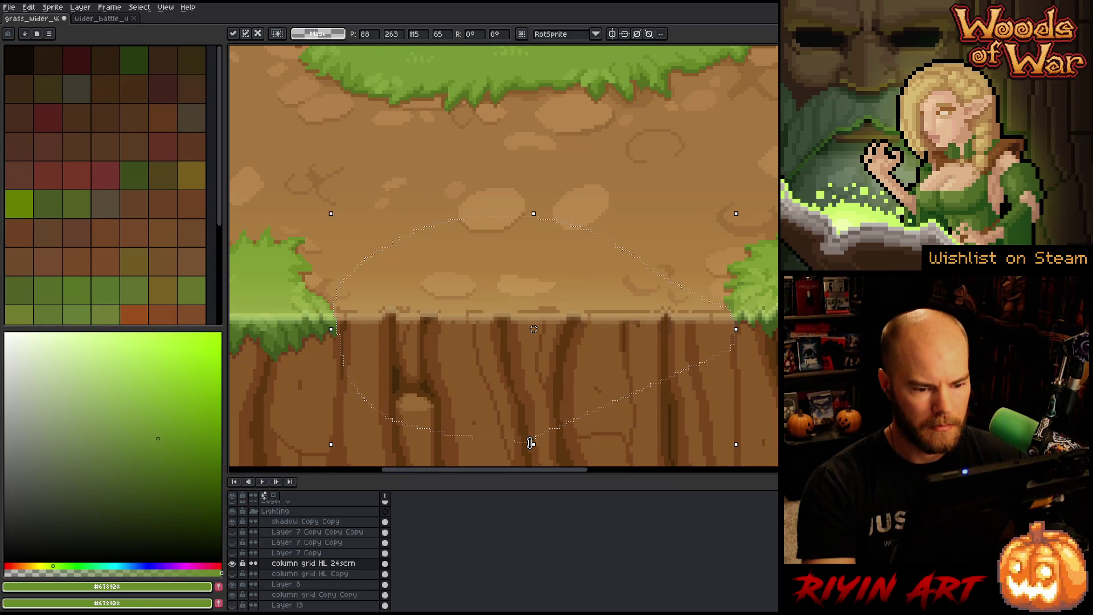
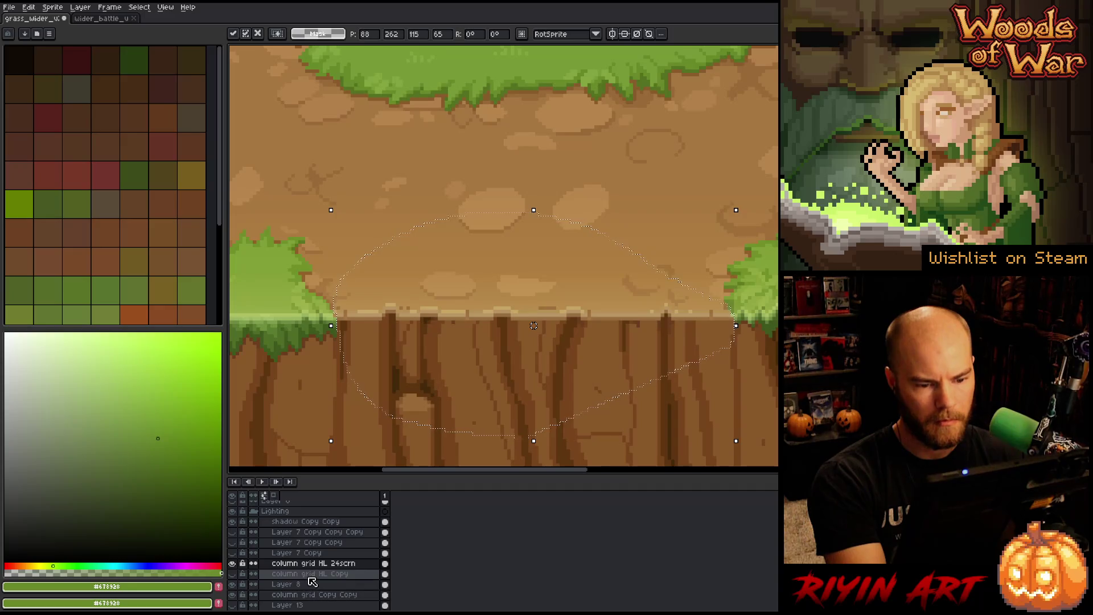
# Step: Commit the pending transform, then colour-select the light dirt ledge and clear that selection
pyautogui.press('Return')
pyautogui.hotkey('ctrl', 'd')
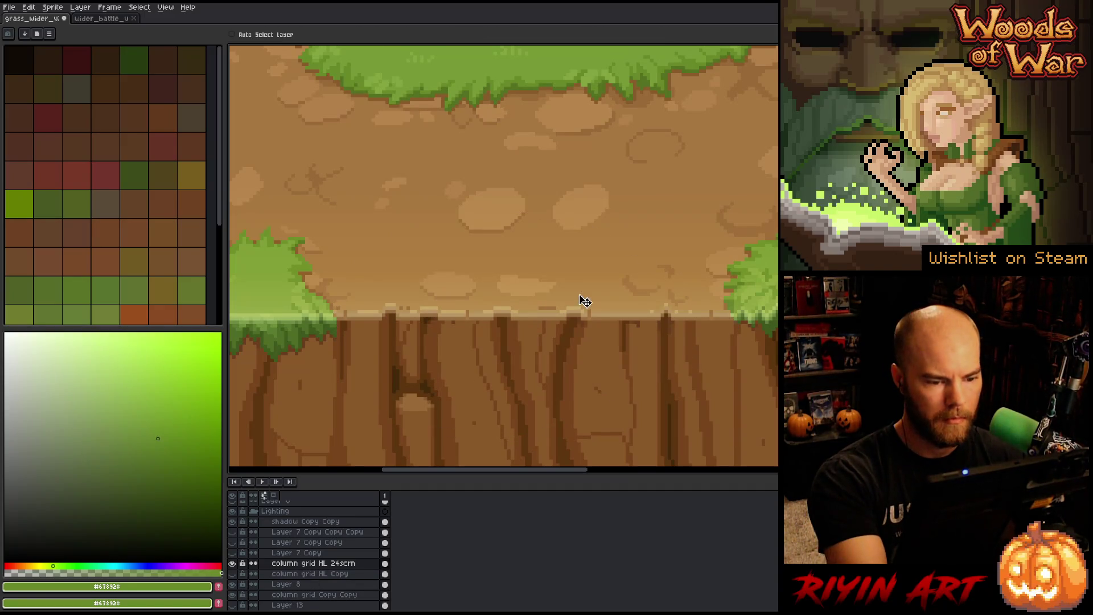
pyautogui.press('w')
pyautogui.click(590, 290)
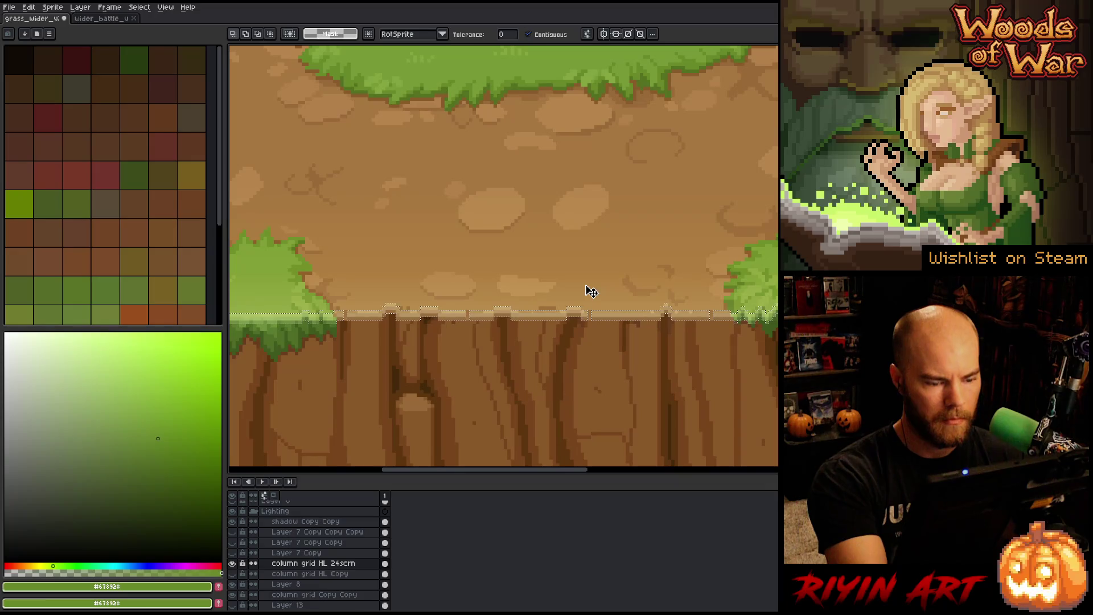
pyautogui.hotkey('ctrl', 'd')
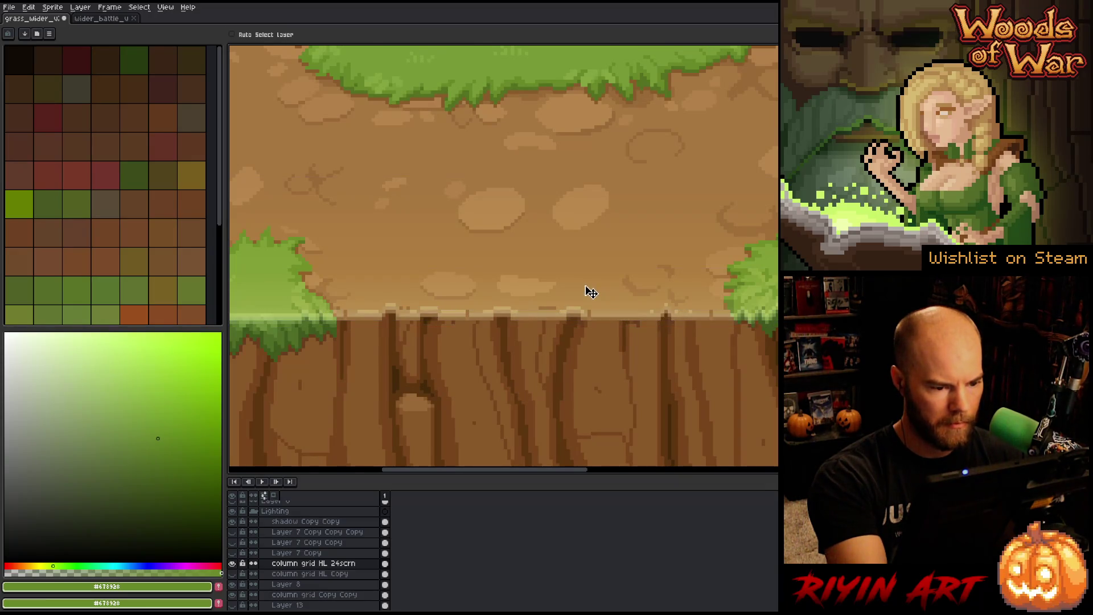
pyautogui.press('v')
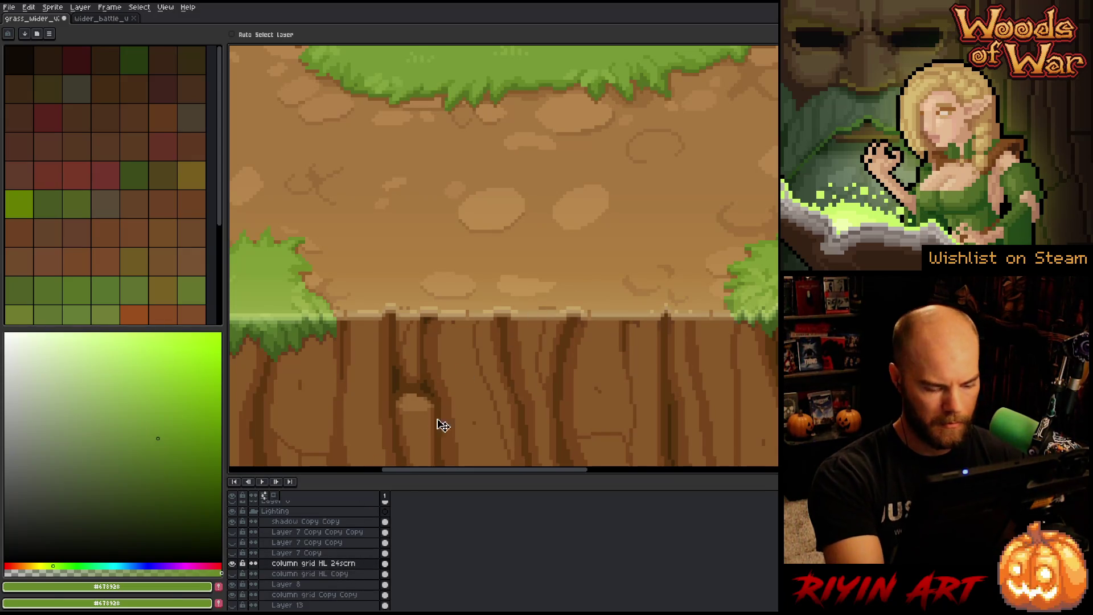
# Step: Marquee thin vertical strips of the ledge, dropping each trial selection
pyautogui.press('m')
pyautogui.moveTo(471, 308); pyautogui.dragTo(471, 338)
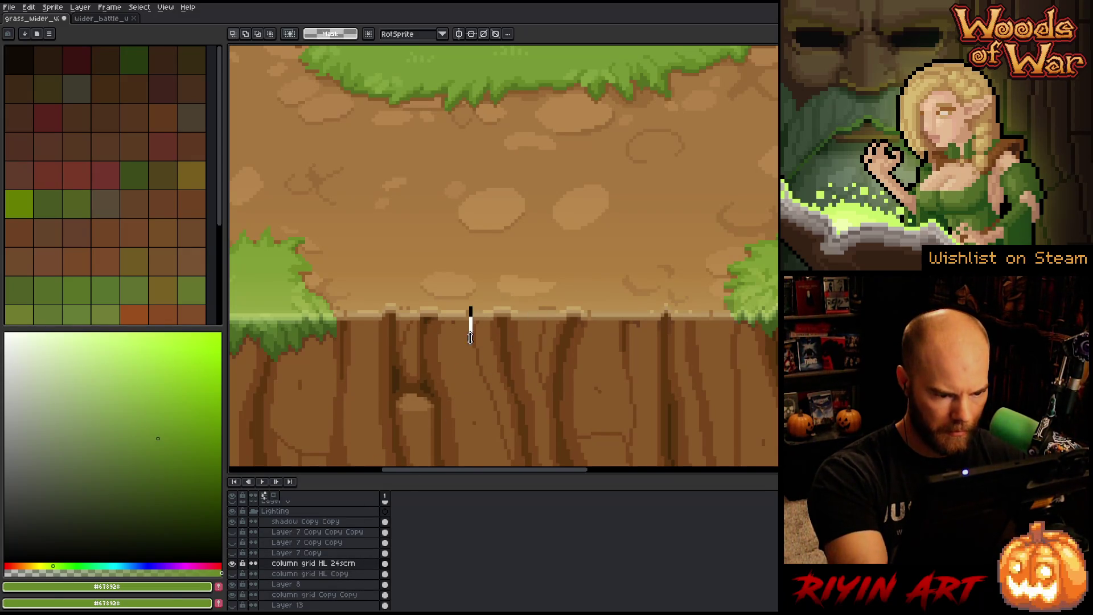
pyautogui.hotkey('ctrl', 'd')
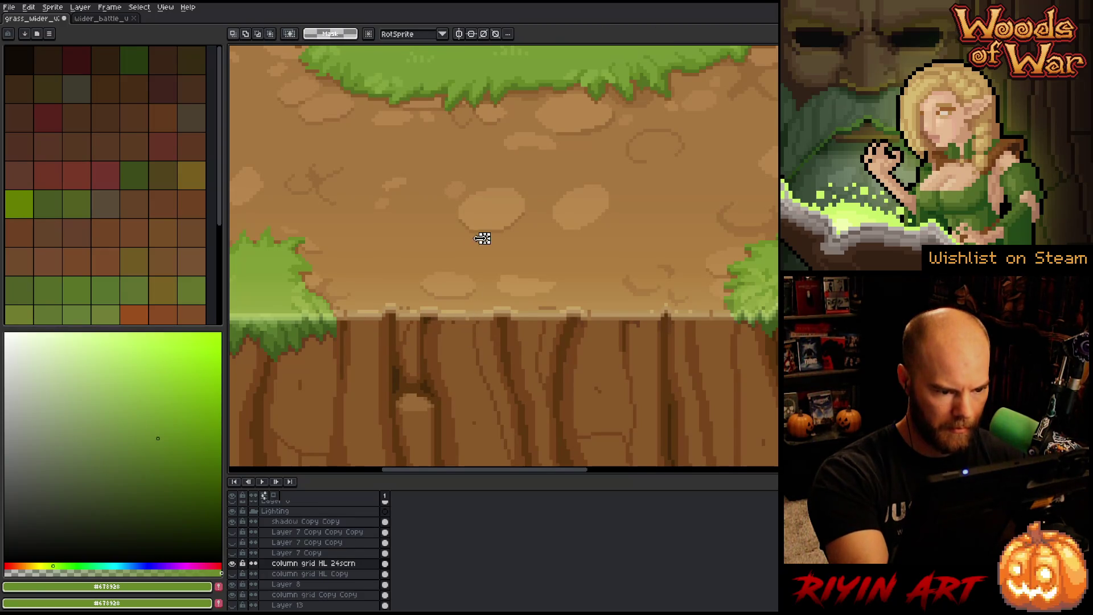
pyautogui.moveTo(344, 306); pyautogui.dragTo(344, 358)
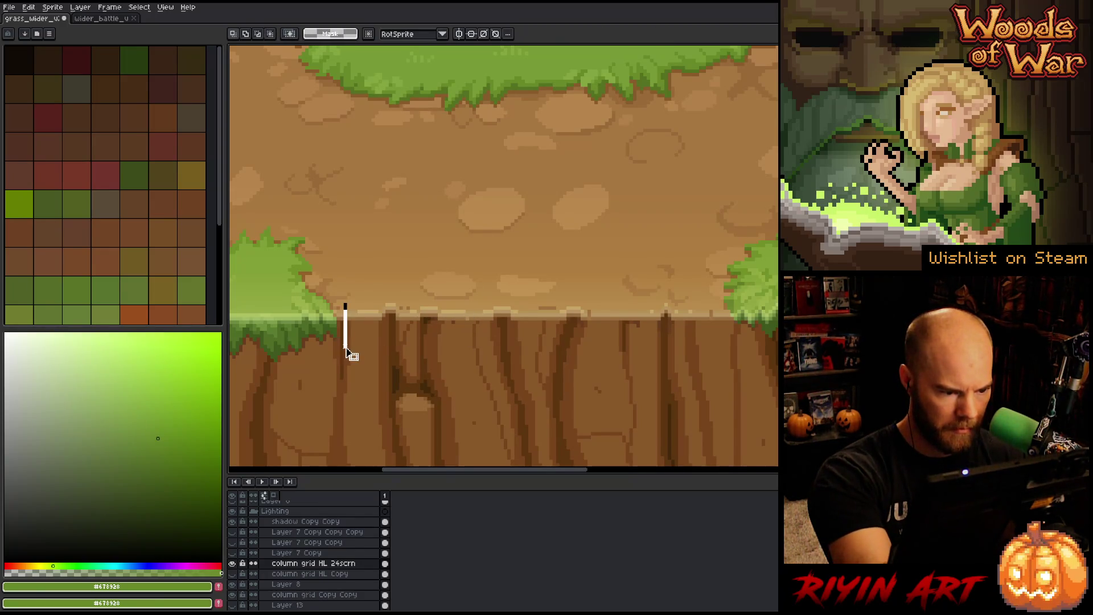
pyautogui.click(348, 310)
# Step: Shift three thin ledge notches (left, middle, right) to line up with the roots below
pyautogui.moveTo(344, 306)
pyautogui.mouseDown()
pyautogui.moveTo(346, 344)
pyautogui.moveTo(342, 335)
pyautogui.mouseUp()
pyautogui.click(499, 354)
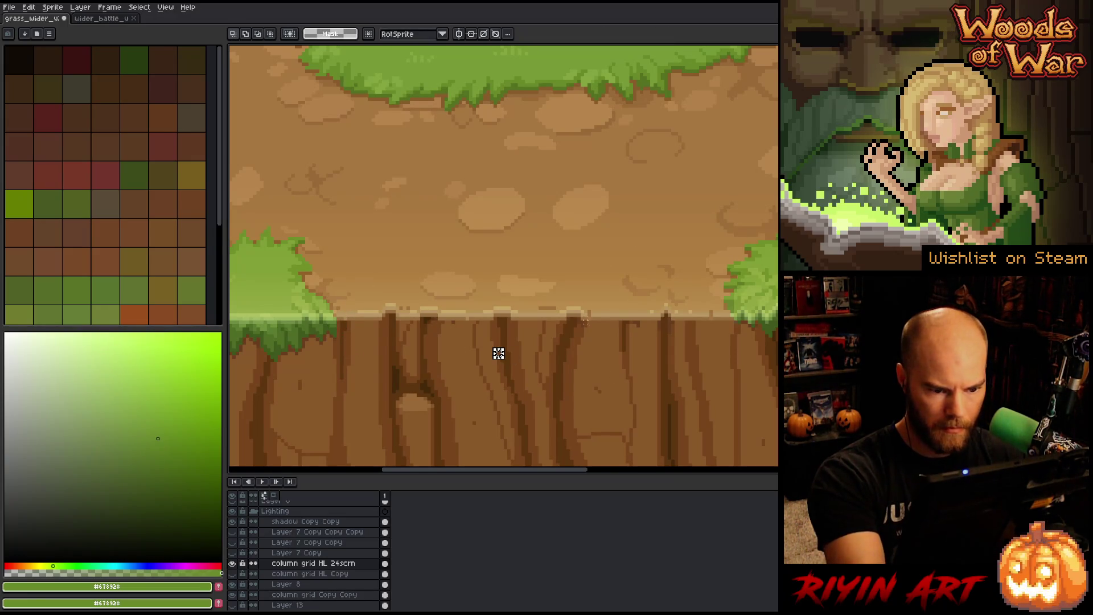
pyautogui.moveTo(586, 304); pyautogui.dragTo(585, 343)
pyautogui.click(624, 339)
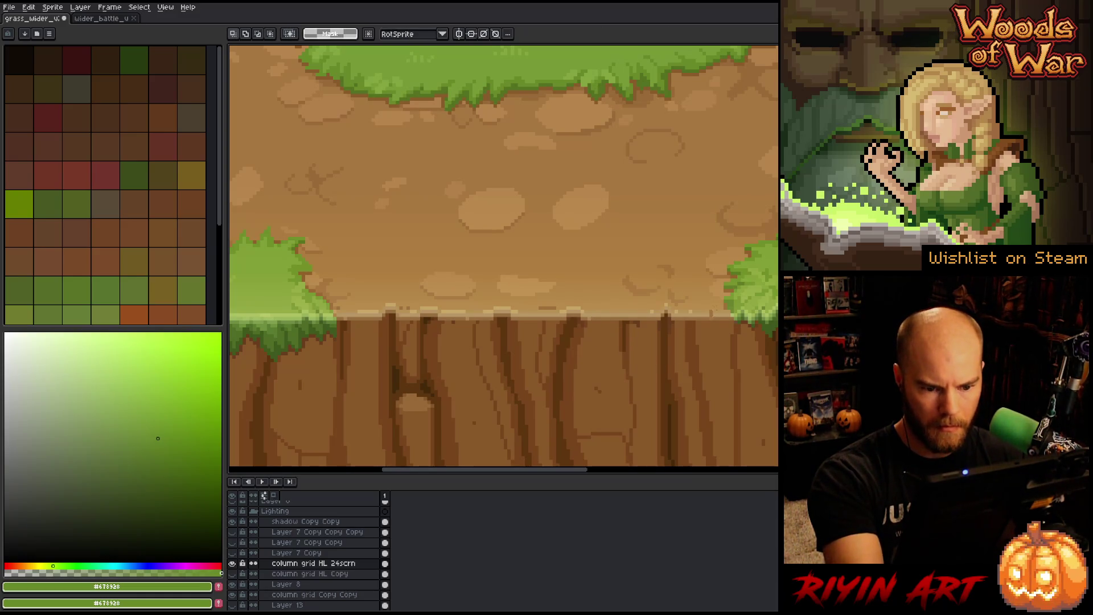
pyautogui.moveTo(713, 304)
pyautogui.mouseDown()
pyautogui.moveTo(713, 340)
pyautogui.moveTo(716, 331)
pyautogui.mouseUp()
pyautogui.click(746, 371)
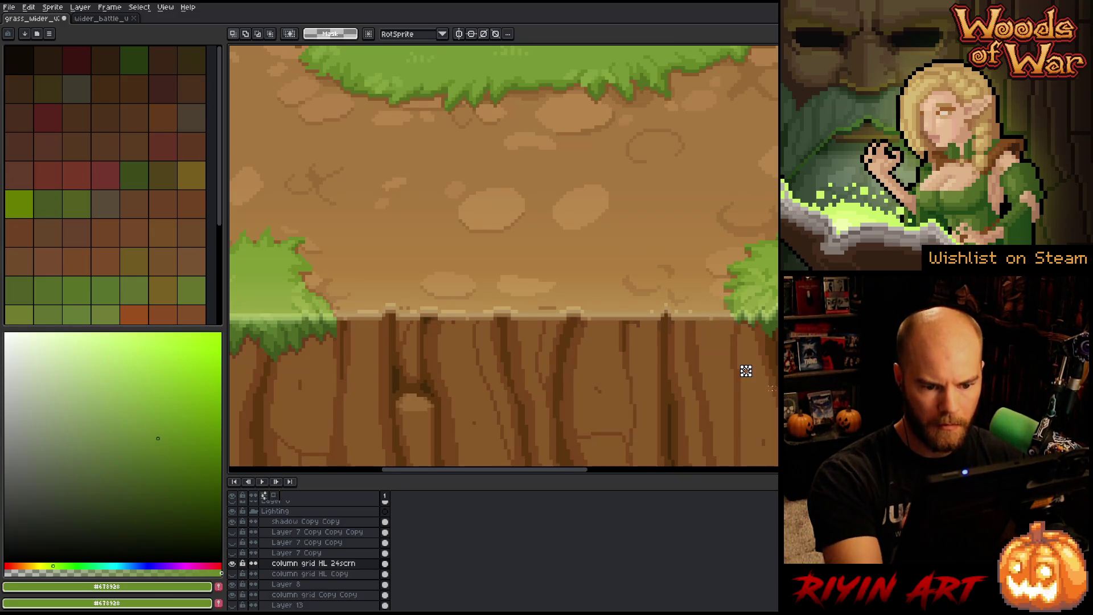
# Step: Bring the left grass edge into view and nudge a thin slice of it sideways
pyautogui.press('h')
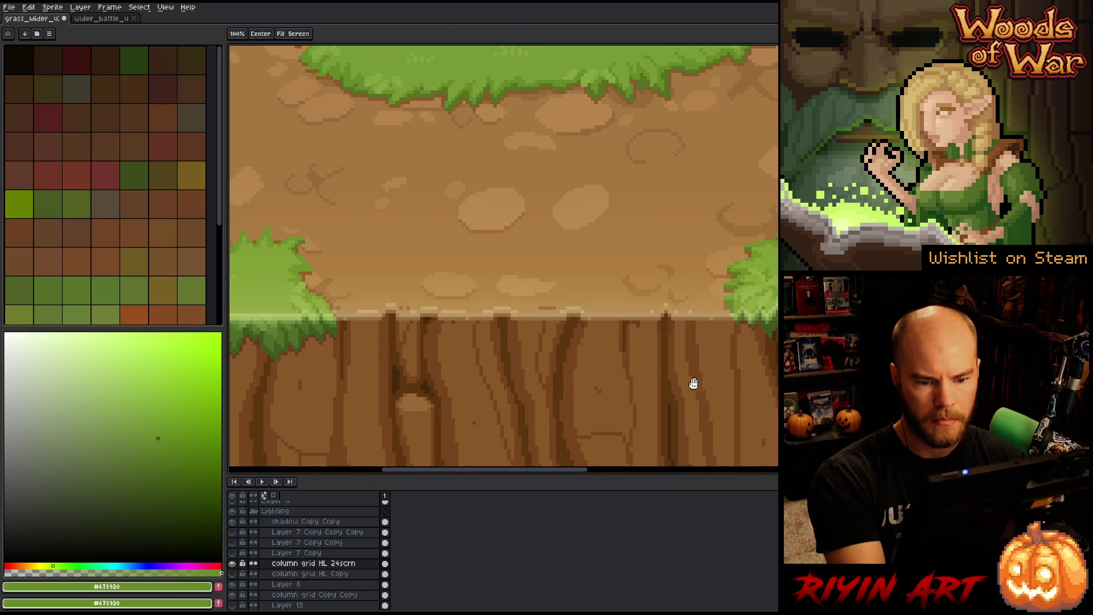
pyautogui.moveTo(511, 395); pyautogui.dragTo(862, 415)
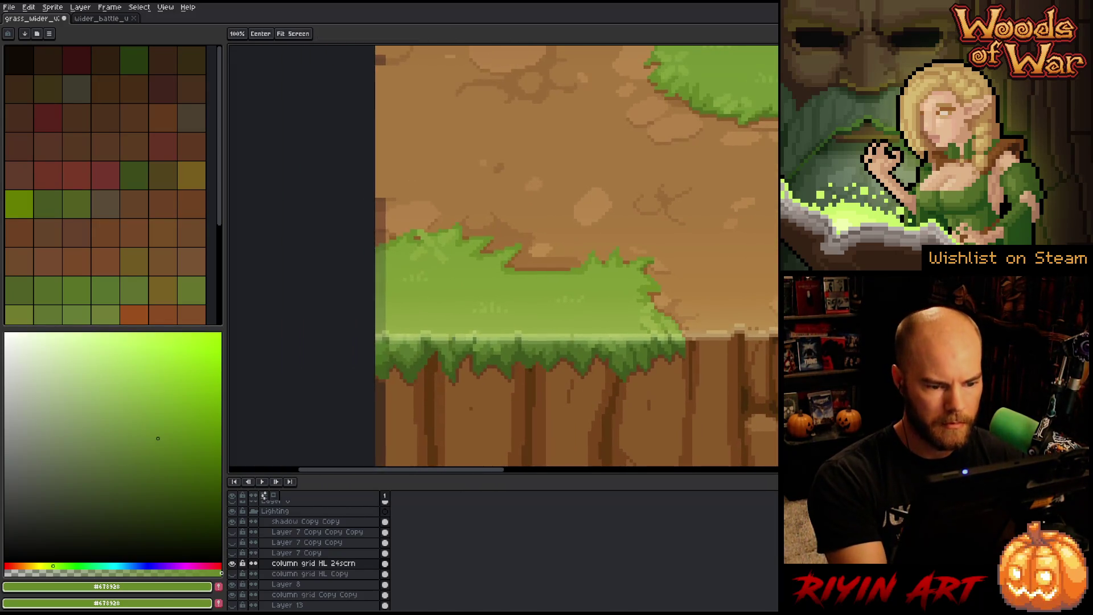
pyautogui.press('m')
pyautogui.moveTo(571, 330); pyautogui.dragTo(577, 376)
pyautogui.click(576, 353)
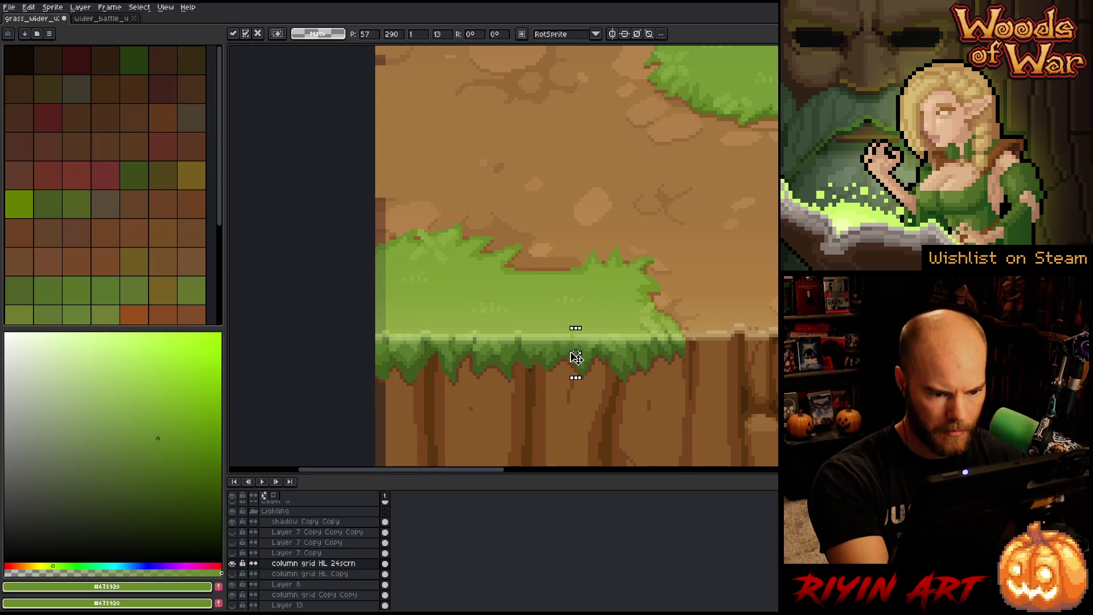
pyautogui.click(670, 395)
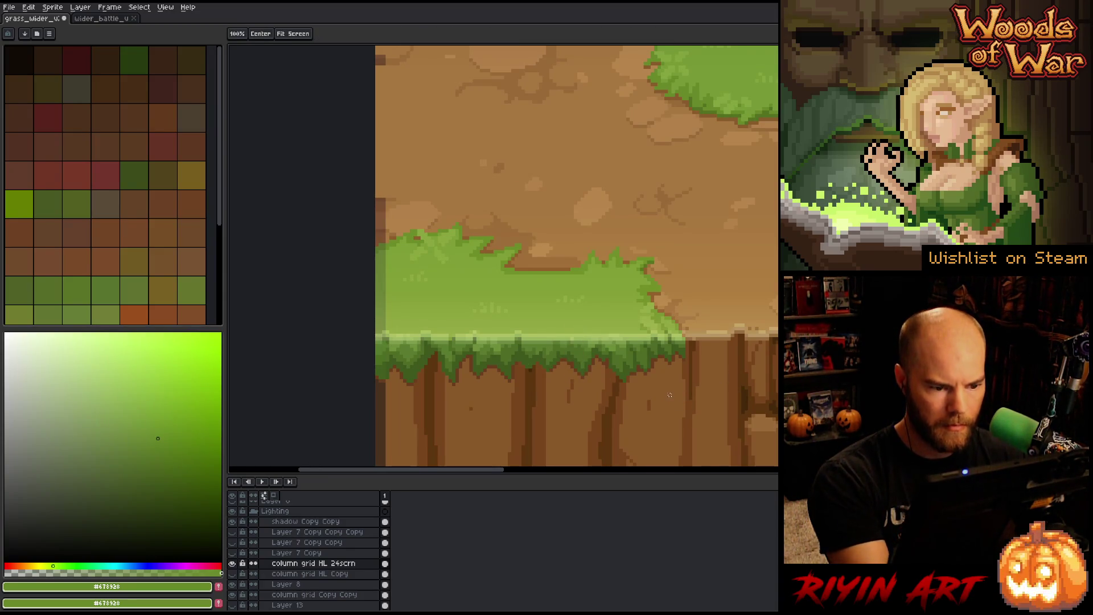
# Step: Select another thin grass-edge slice, then pan across the field to the tile's right edge
pyautogui.moveTo(445, 325); pyautogui.dragTo(450, 360)
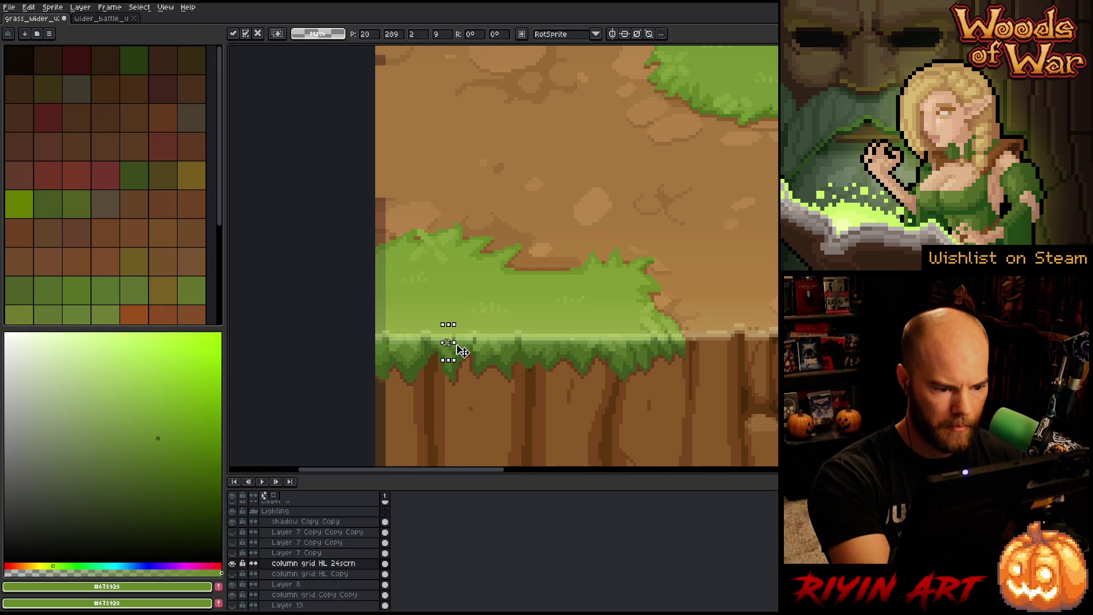
pyautogui.hotkey('ctrl', 'd')
pyautogui.press('h')
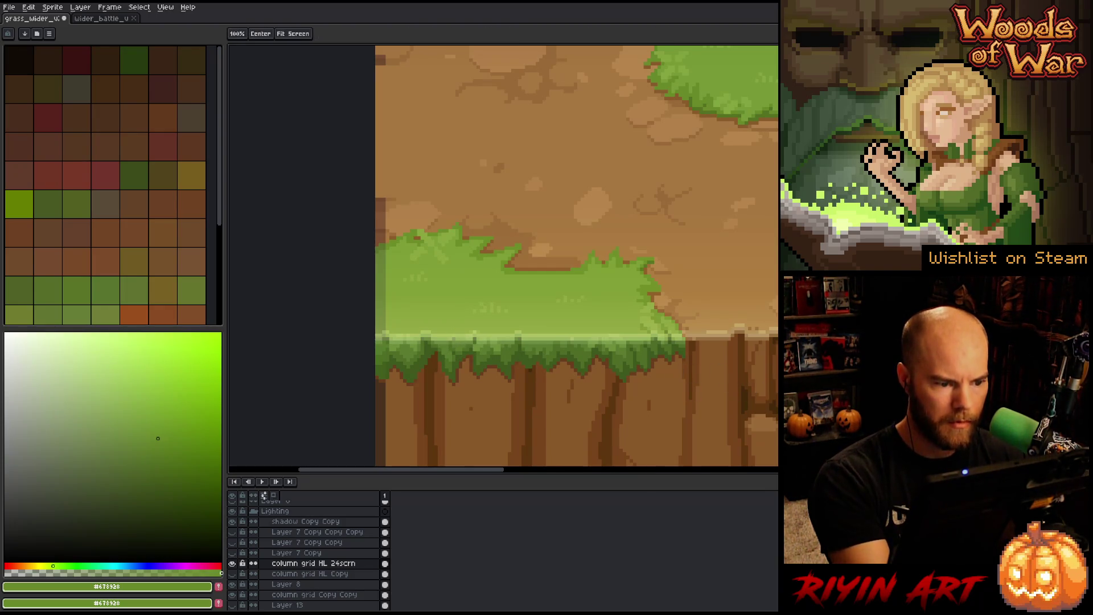
pyautogui.moveTo(814, 388); pyautogui.dragTo(556, 398)
pyautogui.moveTo(738, 389); pyautogui.dragTo(600, 391)
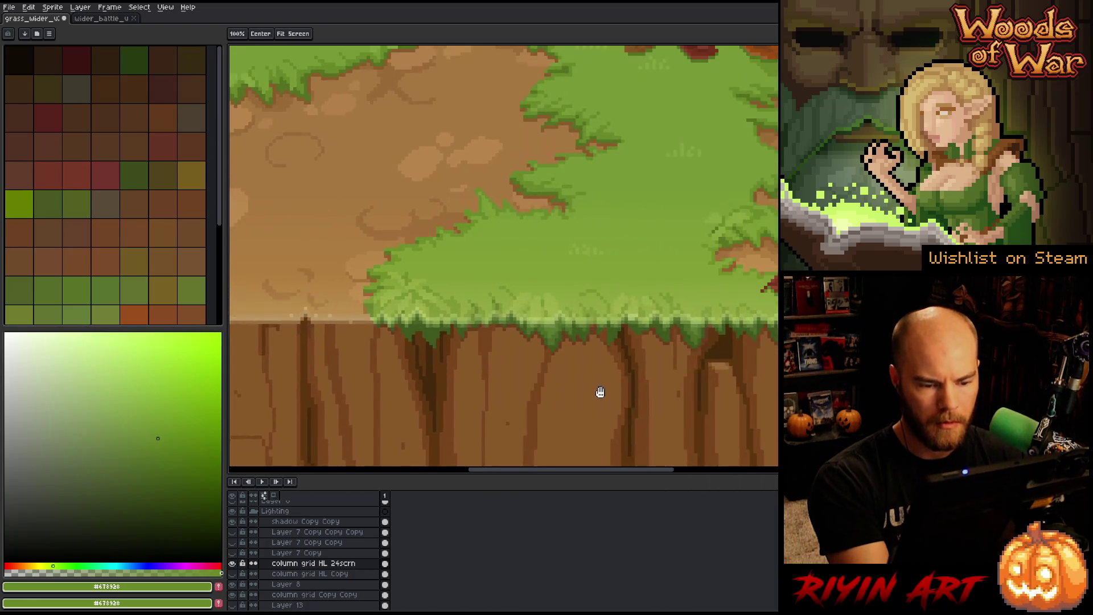
pyautogui.moveTo(735, 393)
pyautogui.mouseDown()
pyautogui.moveTo(679, 383)
pyautogui.moveTo(417, 415)
pyautogui.mouseUp()
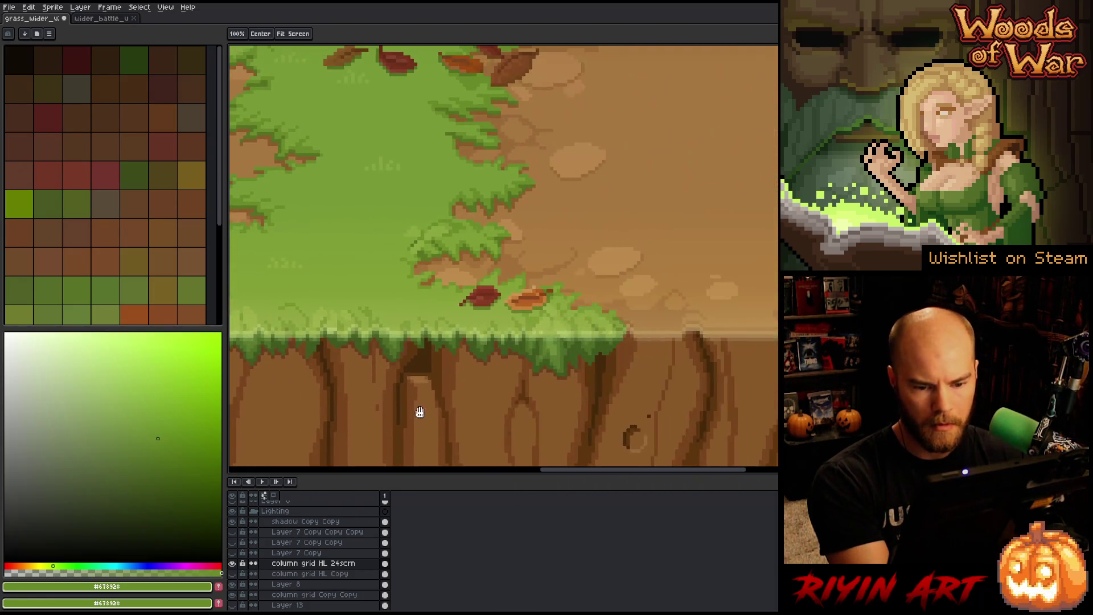
pyautogui.moveTo(583, 404)
pyautogui.mouseDown()
pyautogui.moveTo(615, 395)
pyautogui.moveTo(419, 389)
pyautogui.mouseUp()
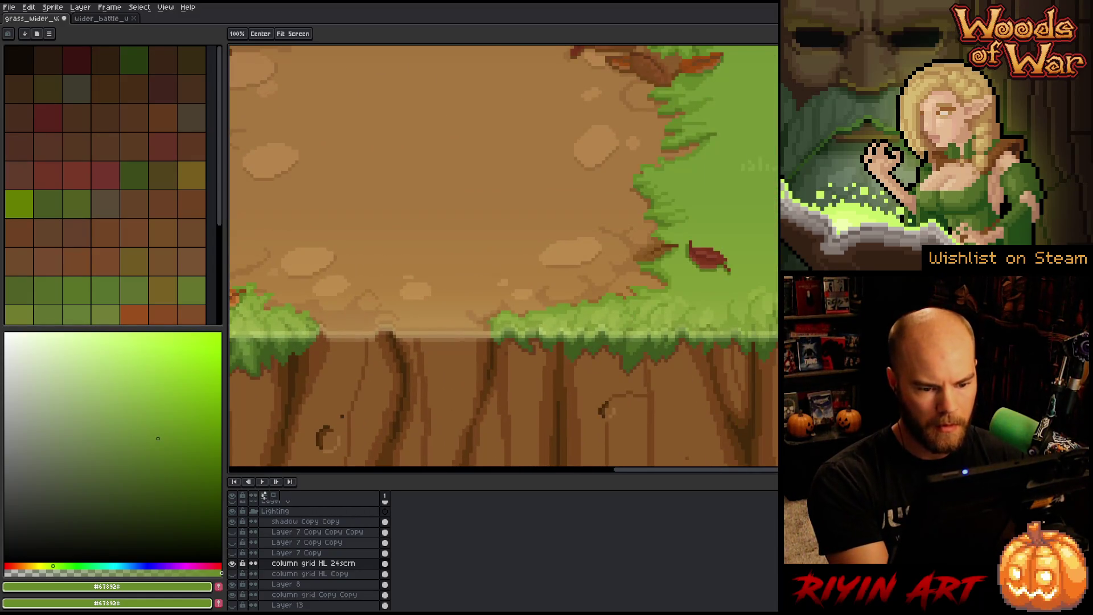
pyautogui.moveTo(771, 383)
pyautogui.mouseDown()
pyautogui.moveTo(634, 383)
pyautogui.moveTo(632, 396)
pyautogui.moveTo(740, 395)
pyautogui.moveTo(676, 398)
pyautogui.moveTo(759, 393)
pyautogui.moveTo(622, 389)
pyautogui.moveTo(663, 384)
pyautogui.mouseUp()
# Step: Shift a thin grass-edge slice left at the right end and commit it
pyautogui.press('m')
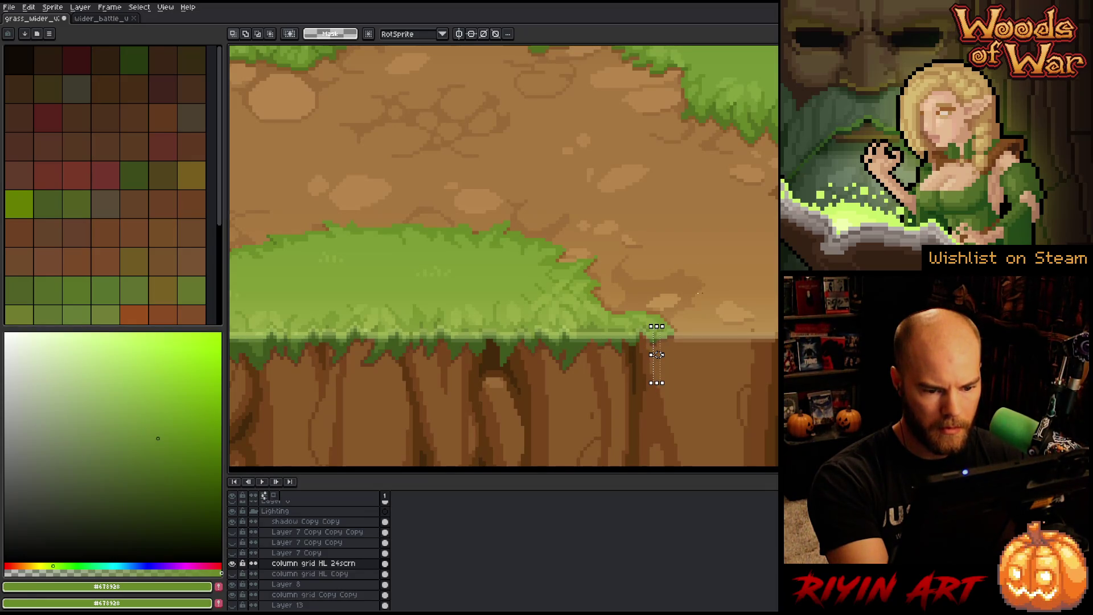
pyautogui.moveTo(655, 357); pyautogui.dragTo(654, 349)
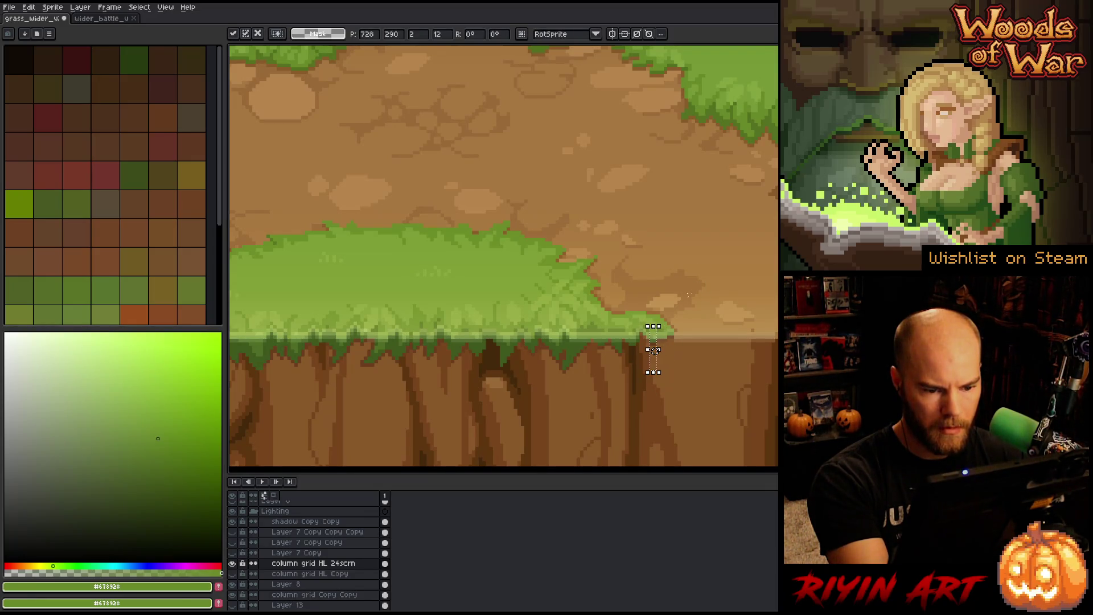
pyautogui.press('Return')
pyautogui.press('h')
pyautogui.moveTo(433, 397); pyautogui.dragTo(568, 381)
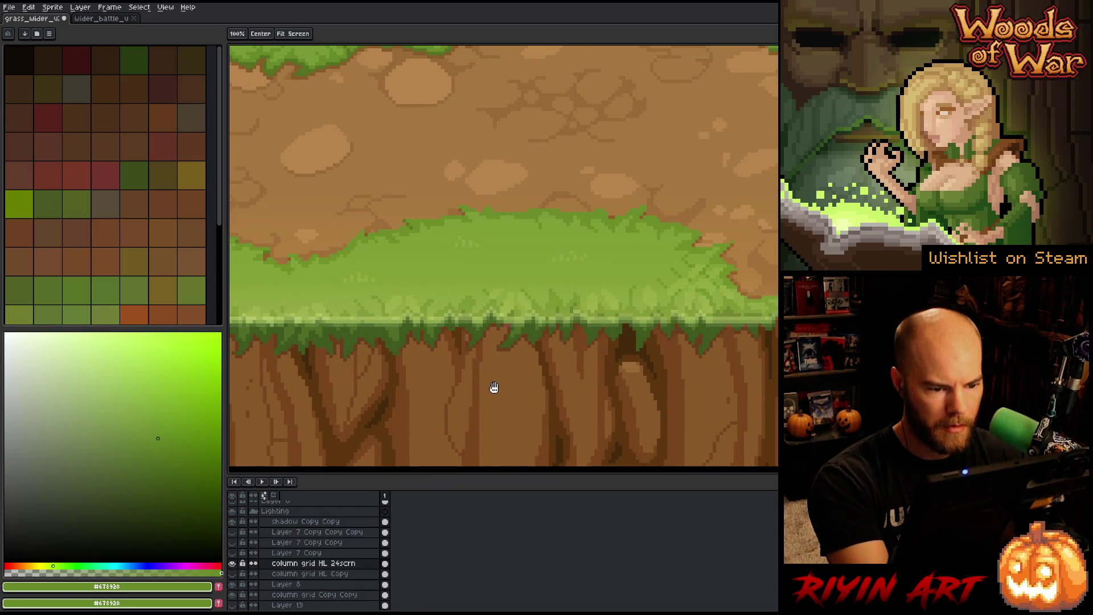
# Step: Nudge a small grass-edge slice into line, then pan to the grass with fallen leaves
pyautogui.press('m')
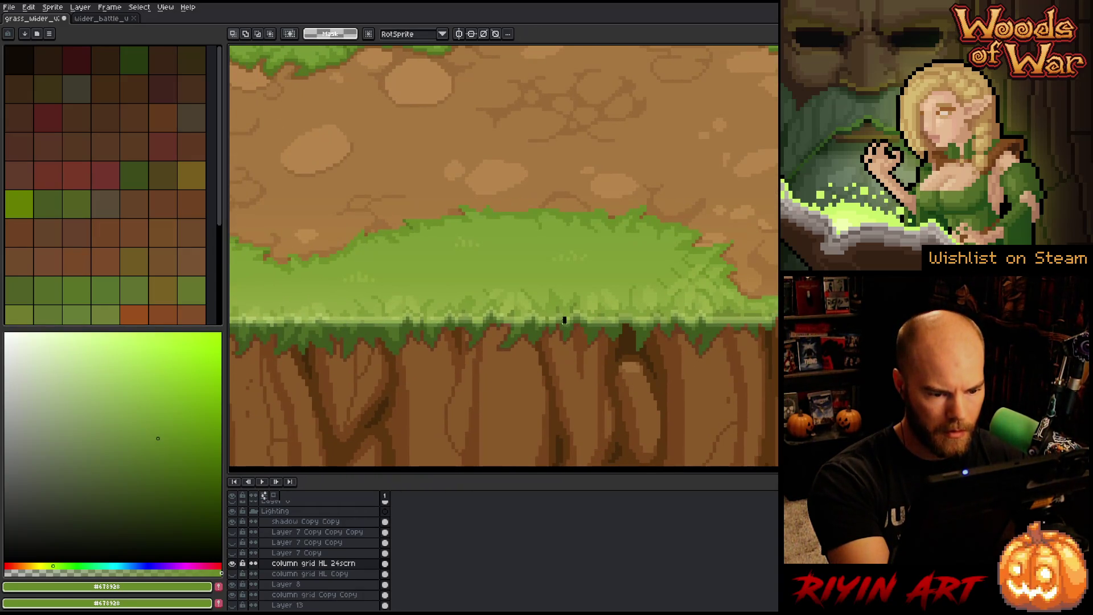
pyautogui.moveTo(564, 320)
pyautogui.mouseDown()
pyautogui.moveTo(559, 342)
pyautogui.moveTo(548, 340)
pyautogui.mouseUp()
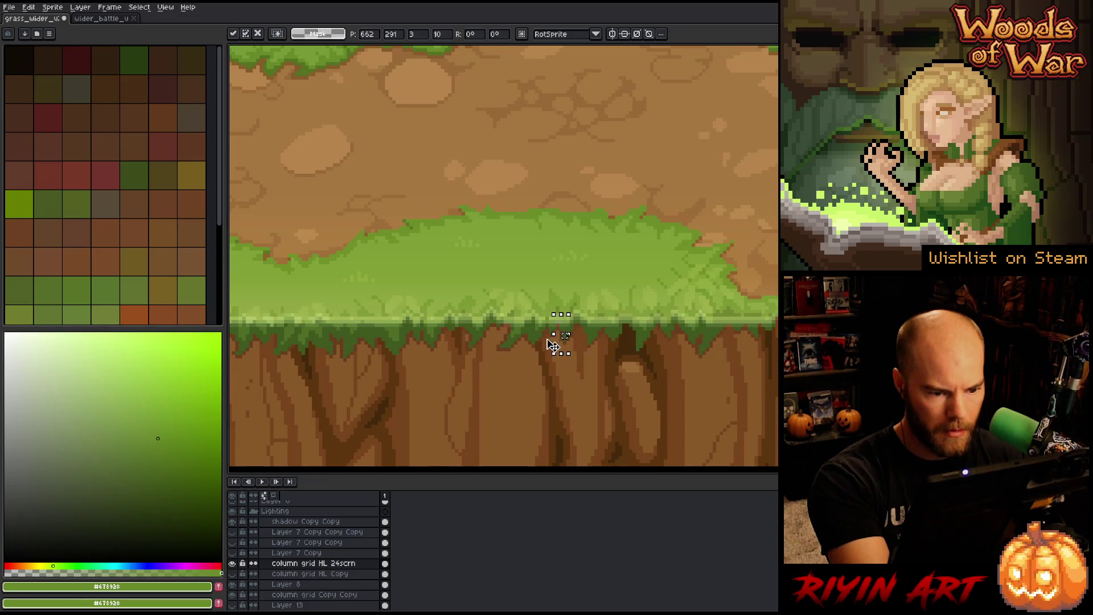
pyautogui.press('Return')
pyautogui.press('h')
pyautogui.moveTo(471, 403)
pyautogui.mouseDown()
pyautogui.moveTo(539, 415)
pyautogui.moveTo(598, 401)
pyautogui.mouseUp()
pyautogui.press('b')
pyautogui.press('h')
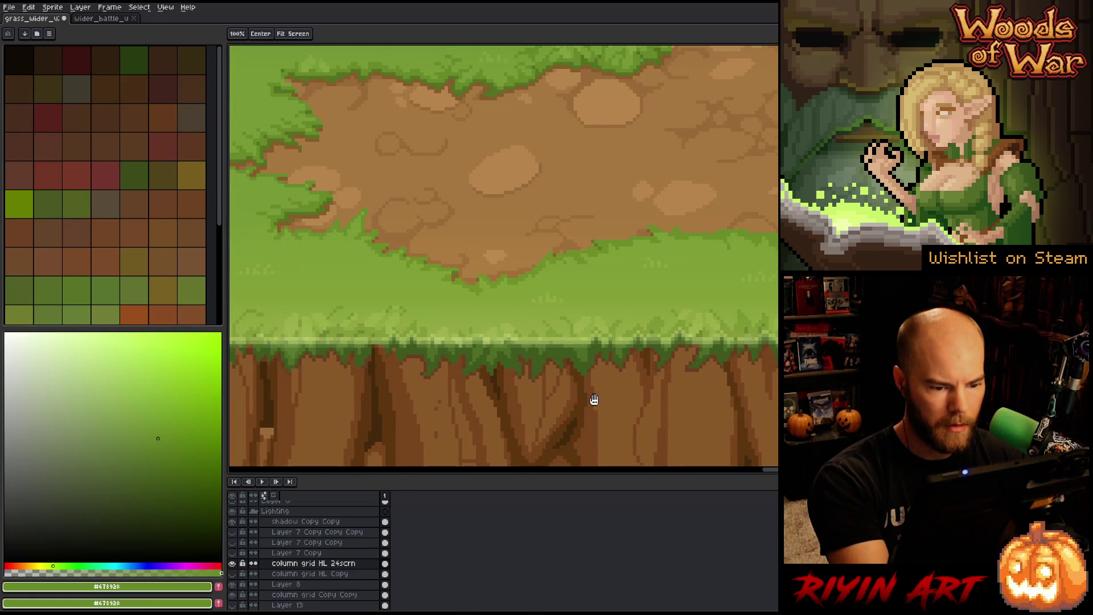
pyautogui.moveTo(471, 381); pyautogui.dragTo(586, 391)
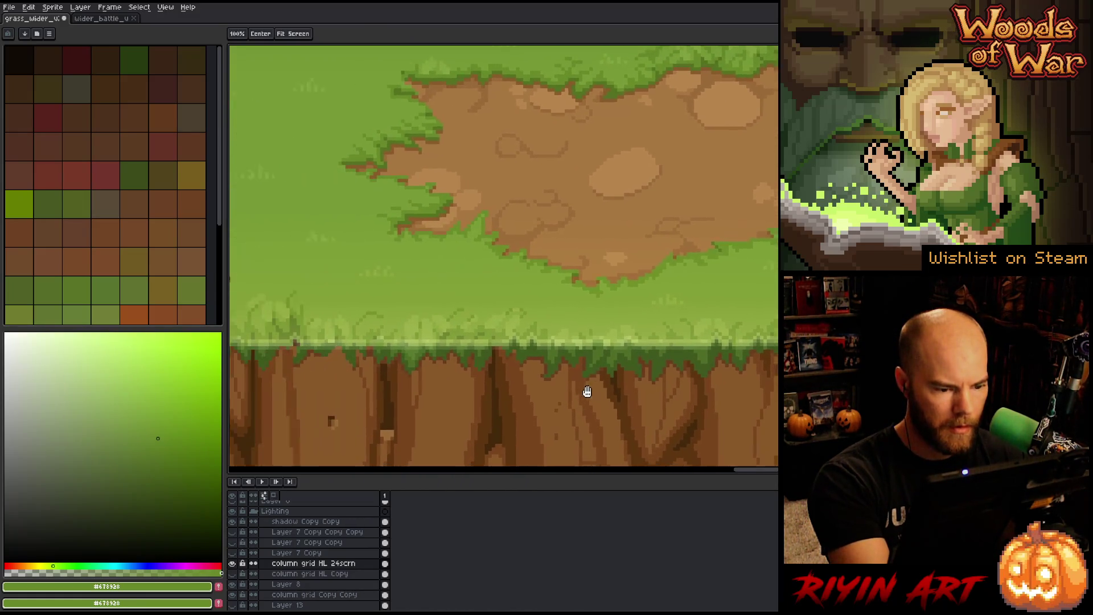
pyautogui.moveTo(477, 404)
pyautogui.mouseDown()
pyautogui.moveTo(608, 392)
pyautogui.moveTo(505, 402)
pyautogui.moveTo(518, 402)
pyautogui.moveTo(512, 415)
pyautogui.moveTo(554, 418)
pyautogui.mouseUp()
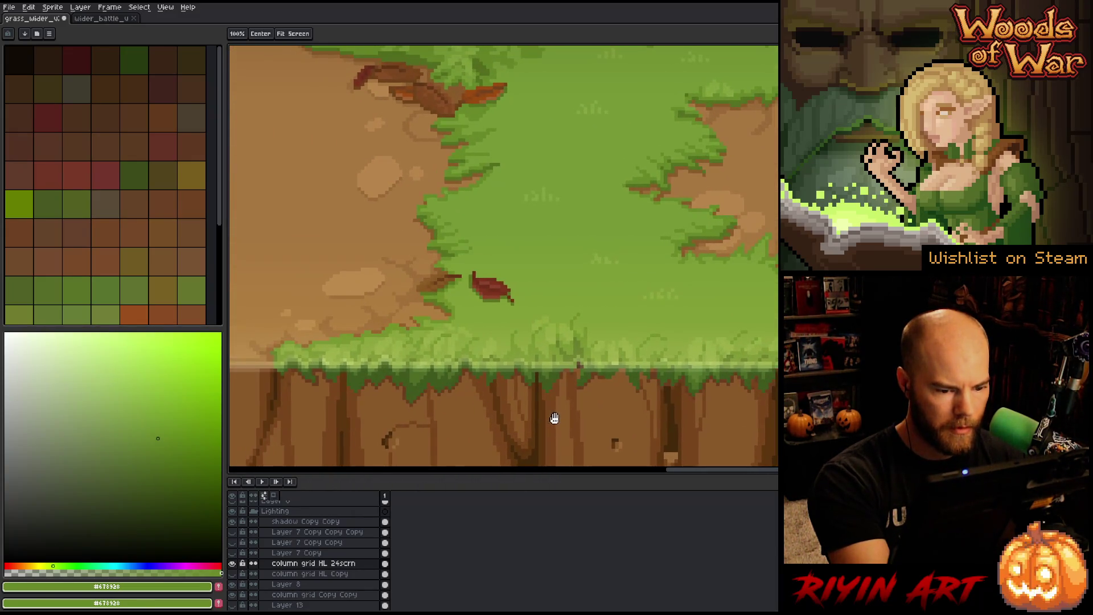
# Step: Move and narrow another grass-edge slice, then add new Layer 15 for edge fixes
pyautogui.press('b')
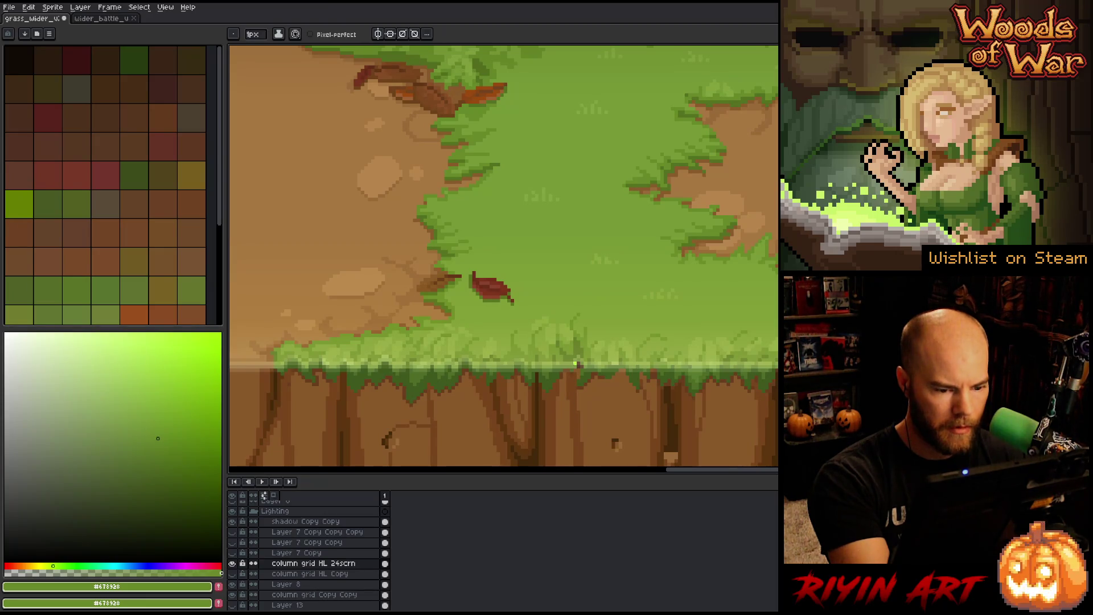
pyautogui.press('m')
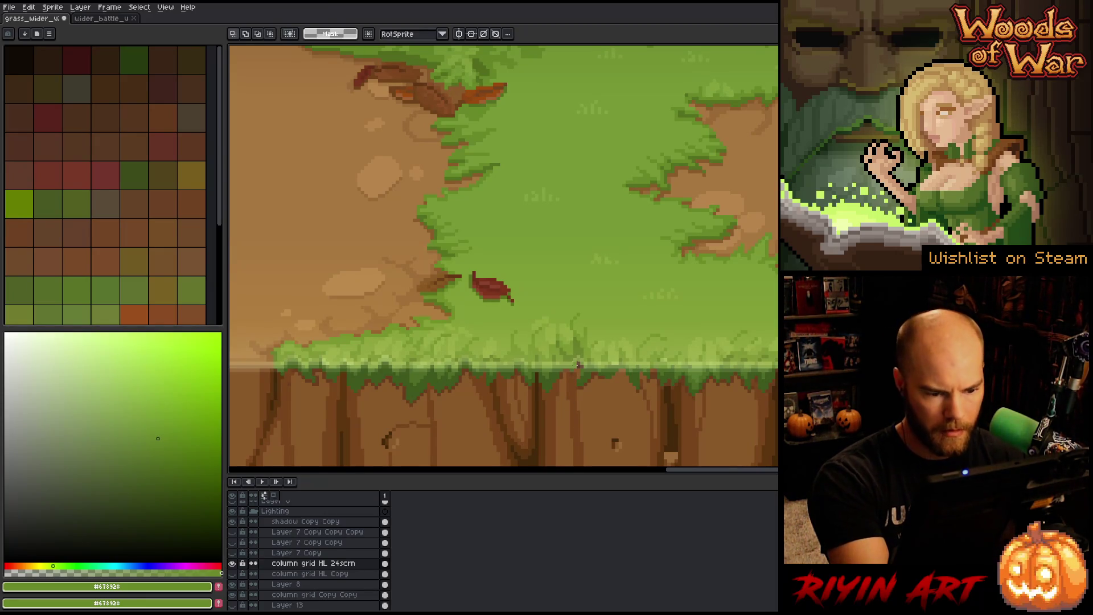
pyautogui.click(577, 382)
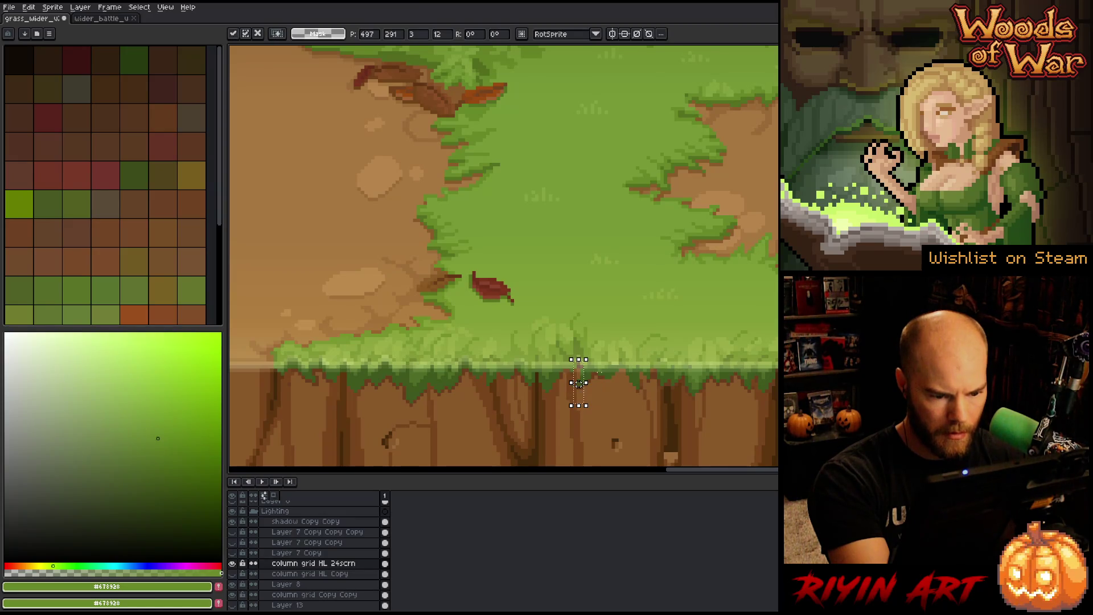
pyautogui.click(616, 407)
pyautogui.moveTo(587, 382); pyautogui.dragTo(579, 382)
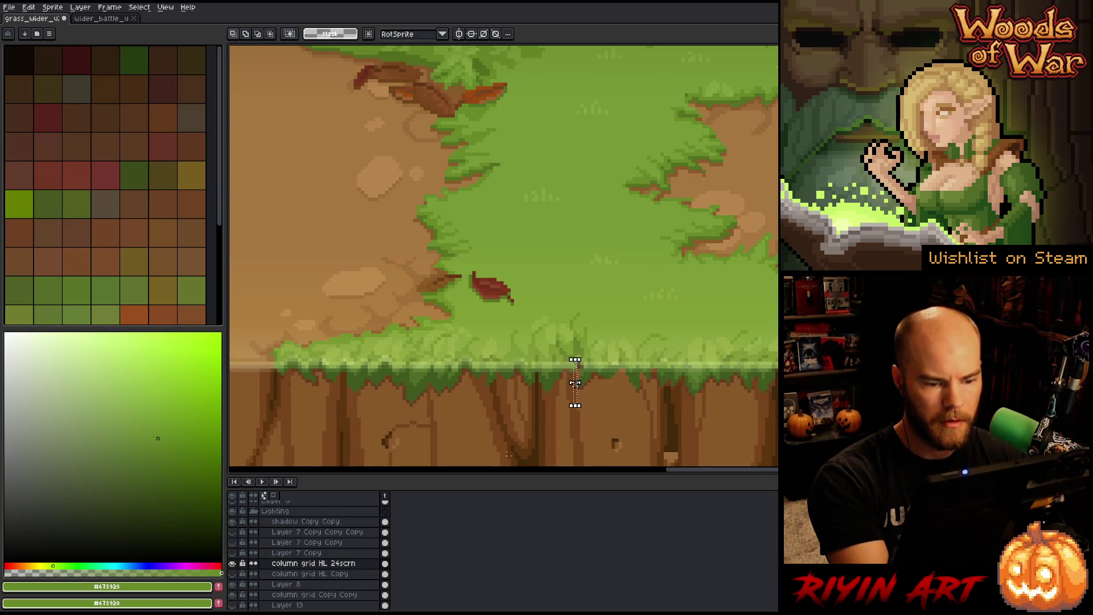
pyautogui.moveTo(467, 440)
pyautogui.mouseDown()
pyautogui.moveTo(449, 395)
pyautogui.moveTo(604, 397)
pyautogui.mouseUp()
pyautogui.press('space')
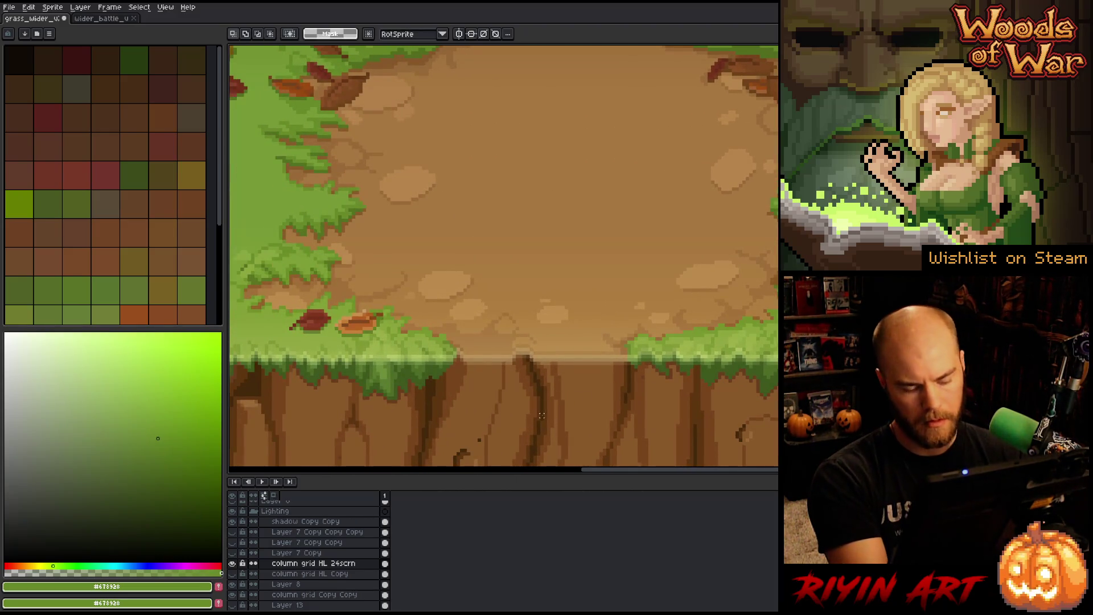
pyautogui.hotkey('shift', 'n')
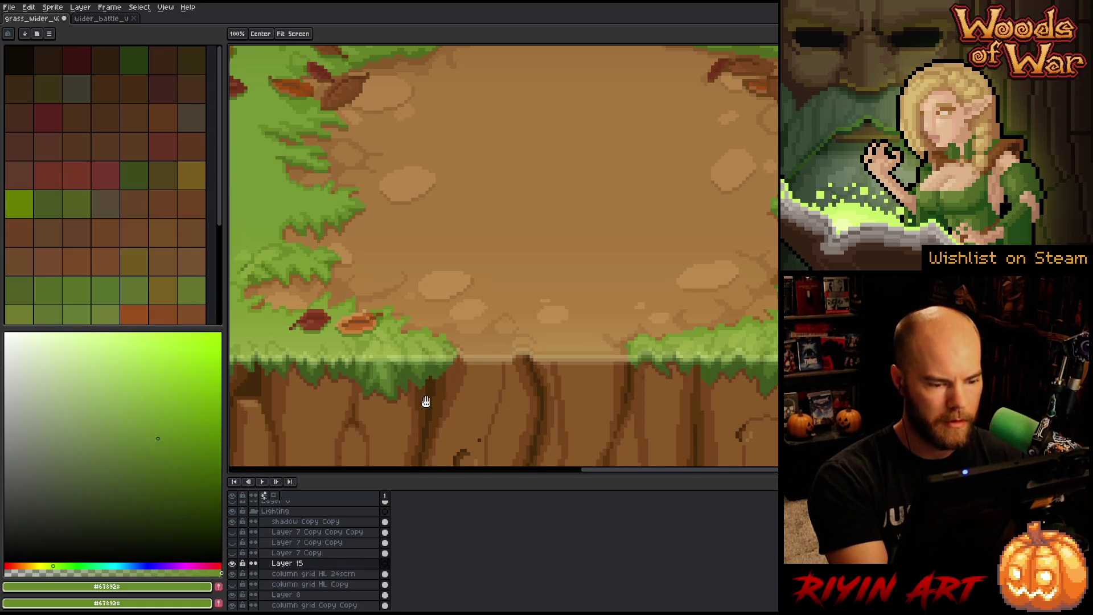
# Step: Zoom in on the cliff top and repaint the first light tan highlight block darker
pyautogui.moveTo(421, 397)
pyautogui.mouseDown()
pyautogui.moveTo(442, 410)
pyautogui.moveTo(506, 375)
pyautogui.moveTo(675, 416)
pyautogui.mouseUp()
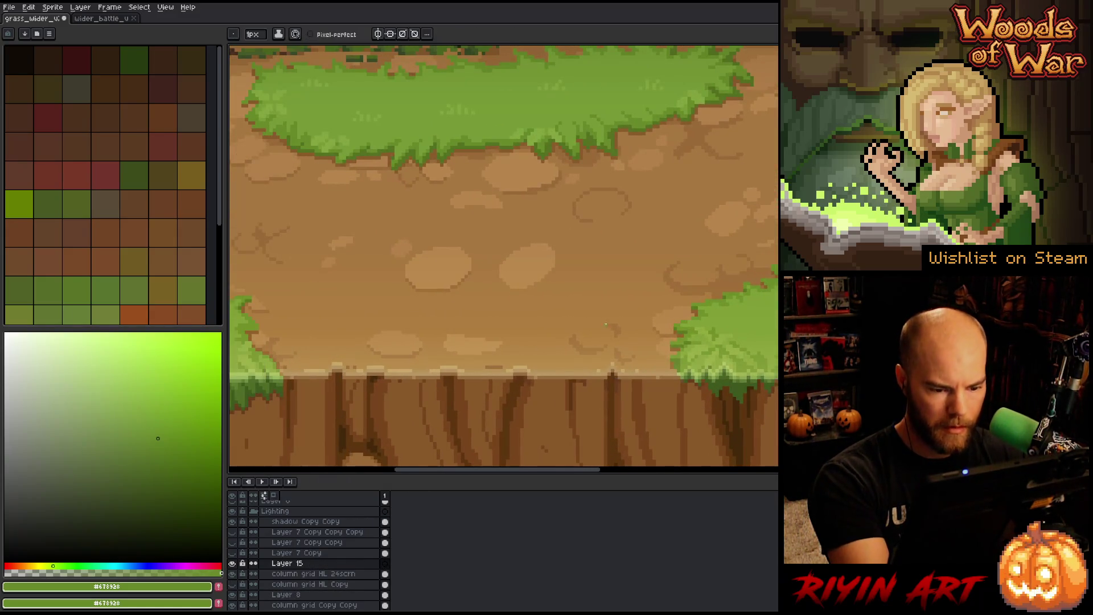
pyautogui.scroll(3, 608, 392)
pyautogui.keyDown('alt'); pyautogui.click(578, 305); pyautogui.keyUp('alt')
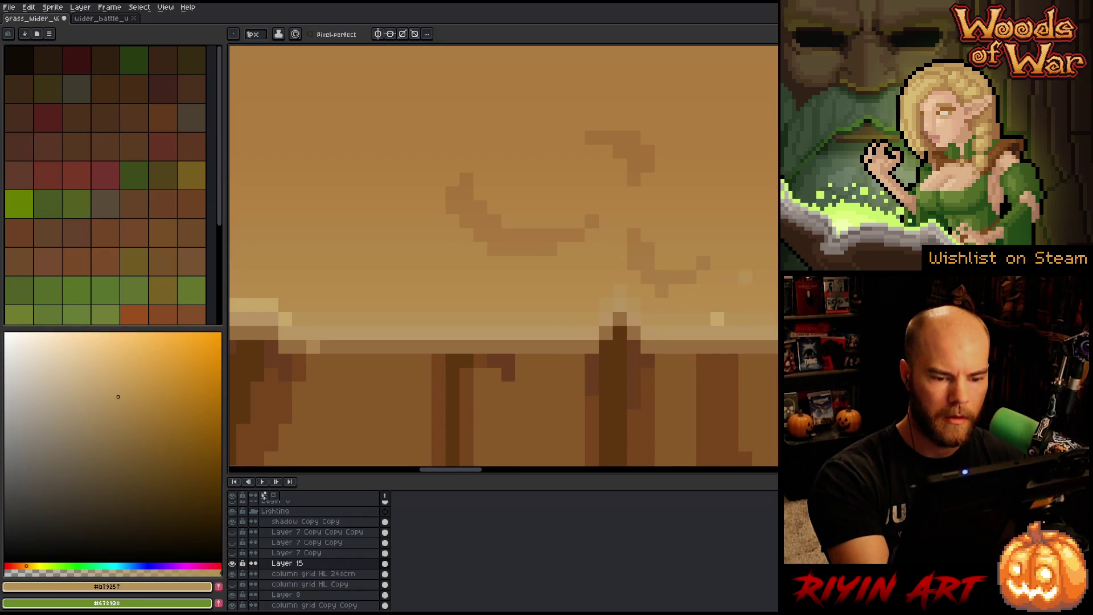
pyautogui.moveTo(564, 403)
pyautogui.mouseDown()
pyautogui.moveTo(485, 409)
pyautogui.moveTo(539, 397)
pyautogui.moveTo(718, 399)
pyautogui.mouseUp()
pyautogui.keyDown('alt'); pyautogui.click(486, 410); pyautogui.keyUp('alt')
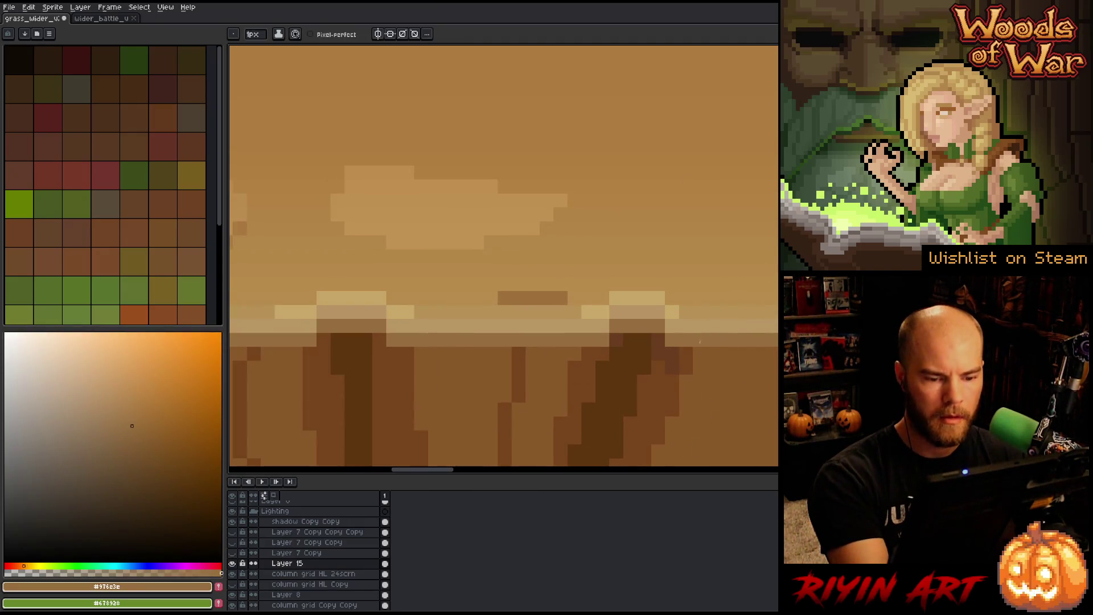
pyautogui.keyDown('alt'); pyautogui.click(674, 313); pyautogui.keyUp('alt')
pyautogui.moveTo(617, 298); pyautogui.dragTo(630, 298)
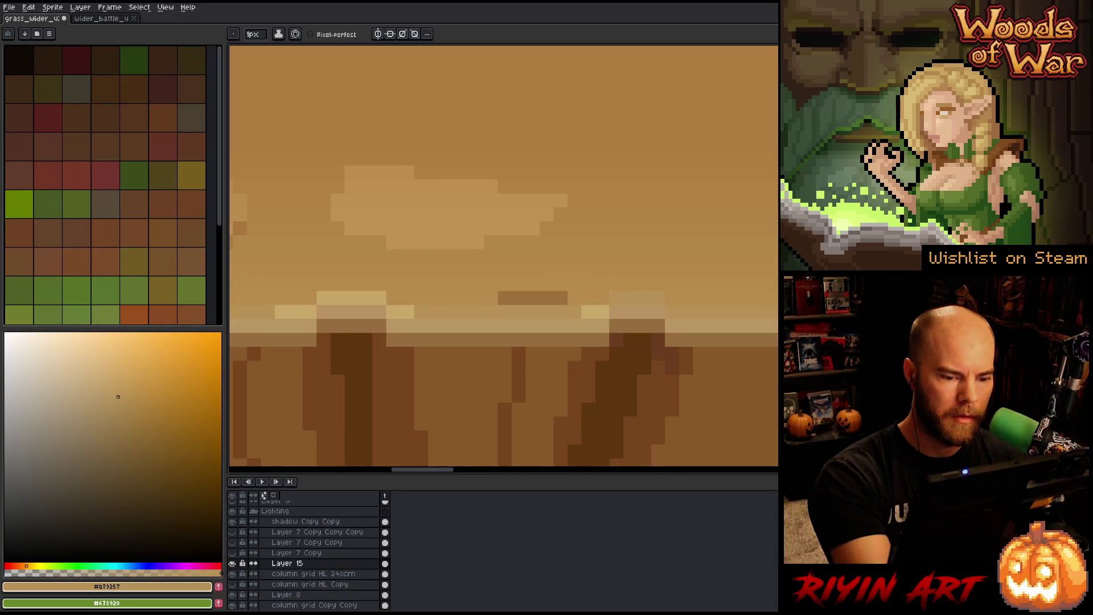
# Step: Darken more light tan blocks and a light tan strip further right along the edge
pyautogui.moveTo(427, 383); pyautogui.dragTo(639, 390)
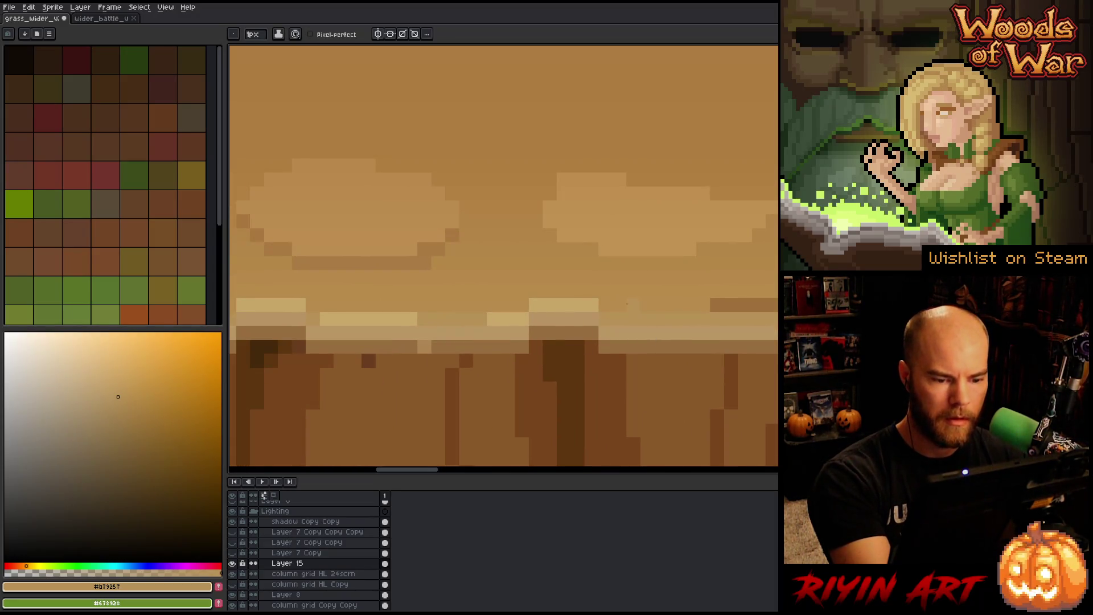
pyautogui.moveTo(578, 305); pyautogui.dragTo(494, 319)
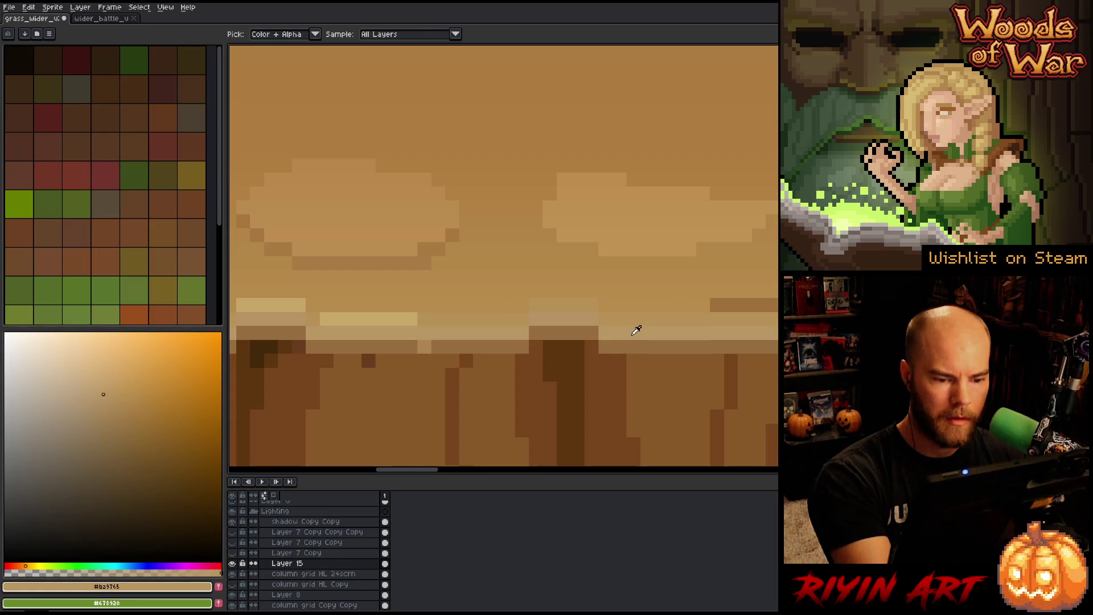
pyautogui.keyDown('alt'); pyautogui.click(569, 325); pyautogui.keyUp('alt')
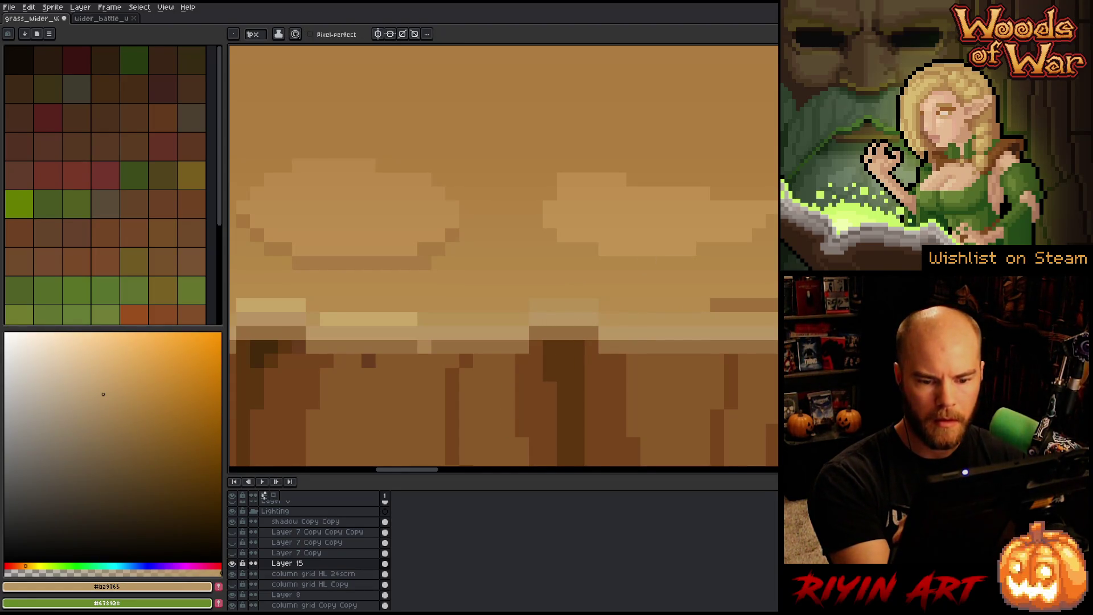
pyautogui.moveTo(544, 374); pyautogui.dragTo(733, 378)
pyautogui.keyDown('alt'); pyautogui.click(639, 342); pyautogui.keyUp('alt')
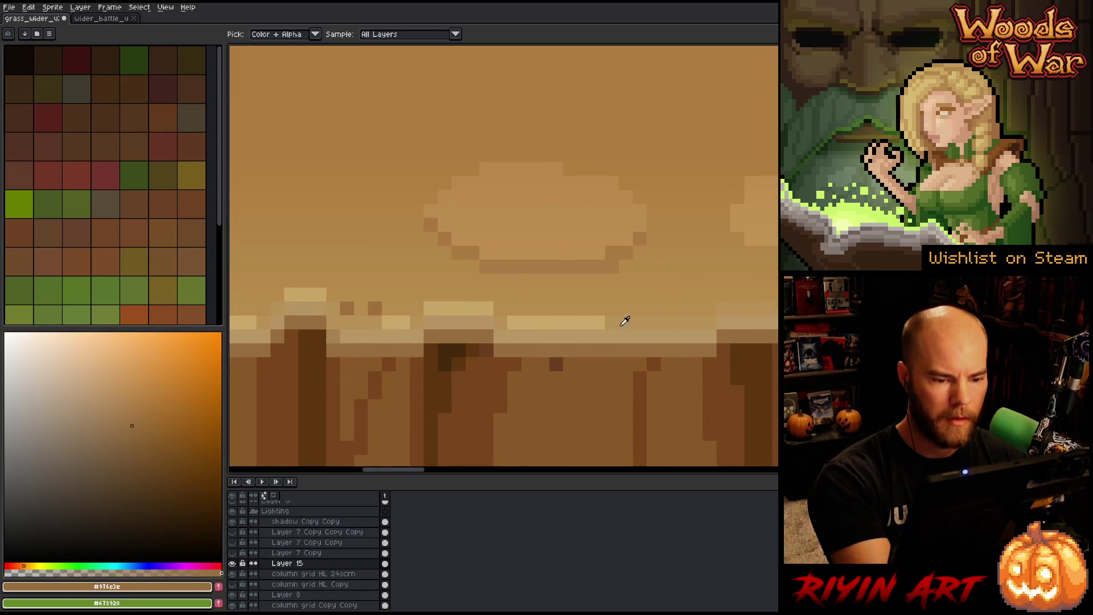
pyautogui.keyDown('alt'); pyautogui.click(578, 323); pyautogui.keyUp('alt')
pyautogui.moveTo(577, 322); pyautogui.dragTo(511, 324)
# Step: Repaint the light tan block on the left and the remaining light tan pixels darker
pyautogui.keyDown('alt'); pyautogui.click(488, 322); pyautogui.keyUp('alt')
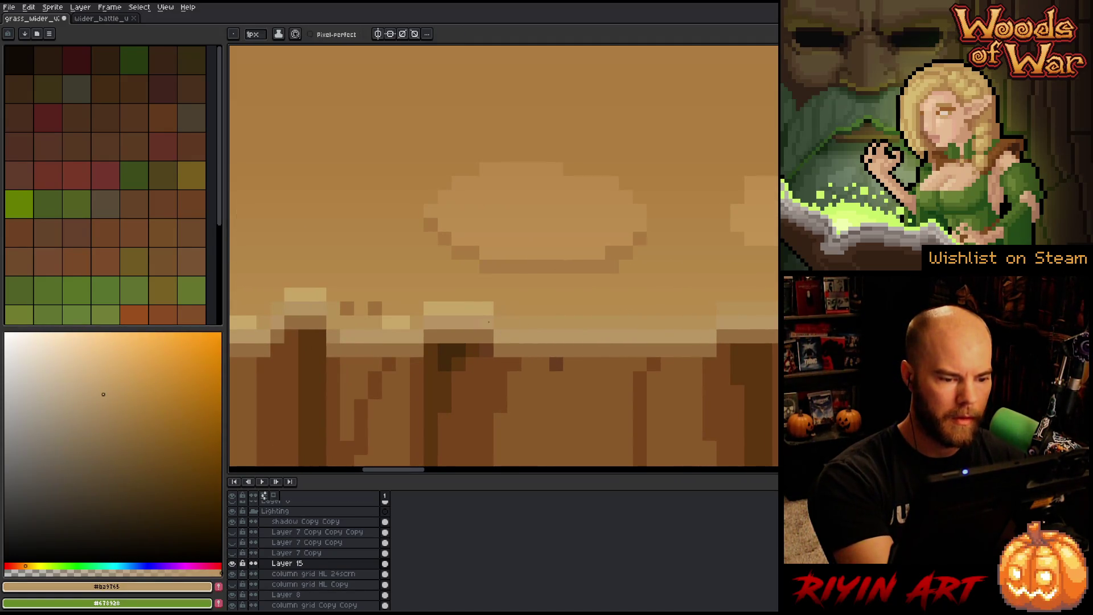
pyautogui.keyDown('alt'); pyautogui.click(500, 307); pyautogui.keyUp('alt')
pyautogui.moveTo(487, 308); pyautogui.dragTo(430, 308)
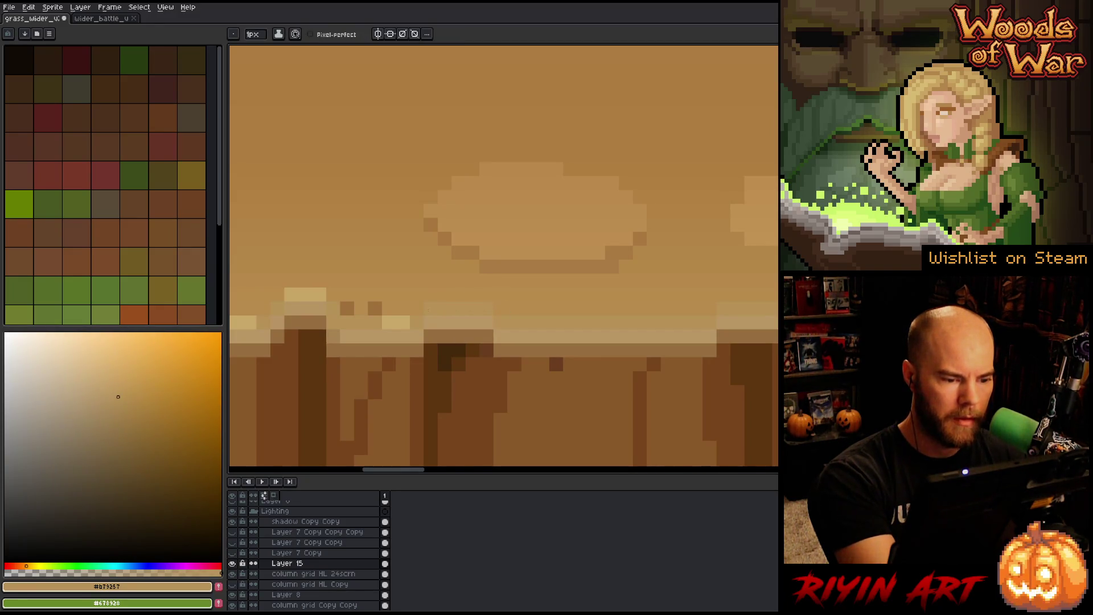
pyautogui.moveTo(511, 346); pyautogui.dragTo(706, 361)
pyautogui.moveTo(603, 338); pyautogui.dragTo(581, 338)
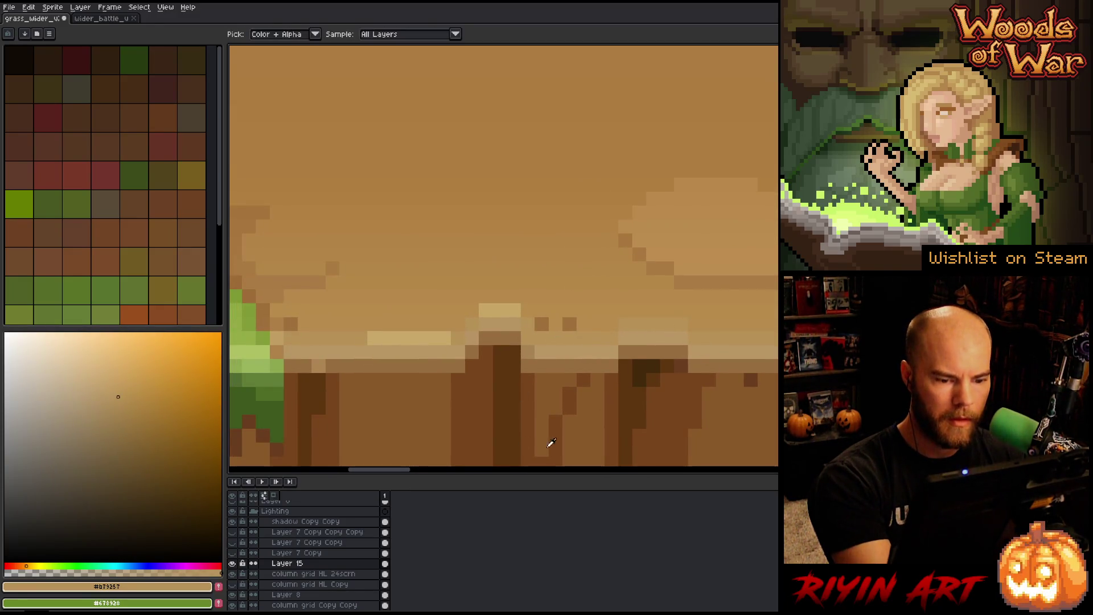
pyautogui.press('b')
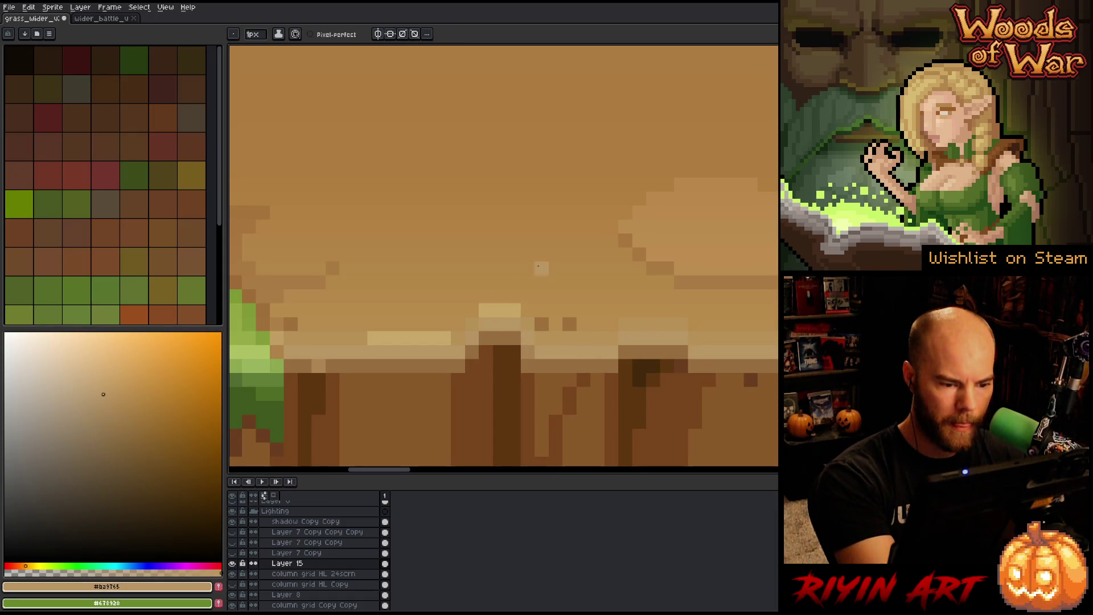
pyautogui.keyDown('alt'); pyautogui.click(528, 310); pyautogui.keyUp('alt')
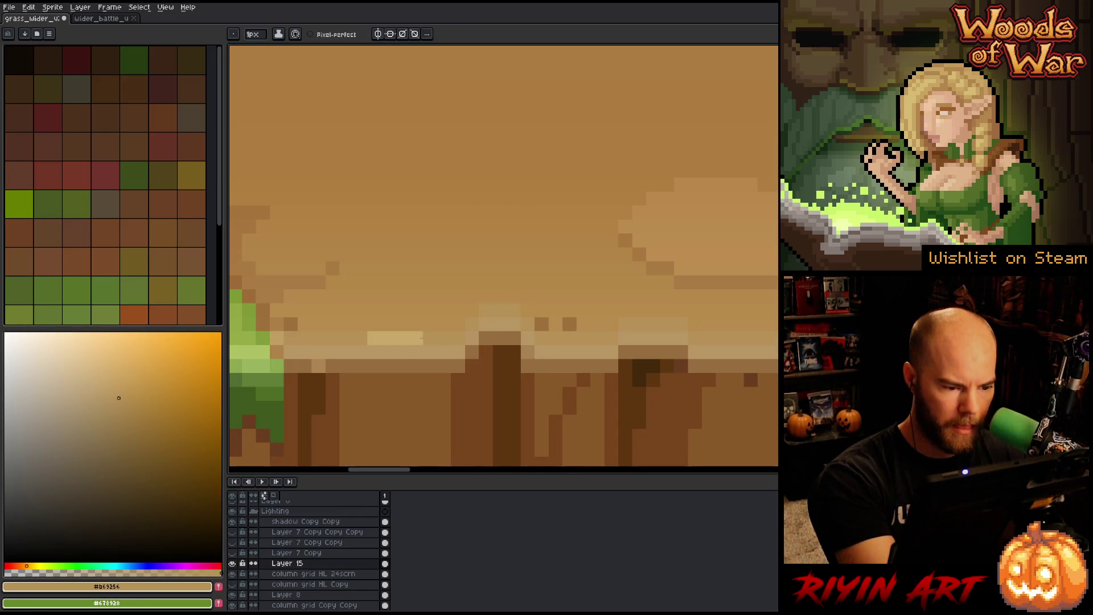
pyautogui.moveTo(422, 338); pyautogui.dragTo(369, 338)
# Step: Place darker tan pixels on the edge and lighten a stray dark pixel
pyautogui.keyDown('alt'); pyautogui.click(478, 325); pyautogui.keyUp('alt')
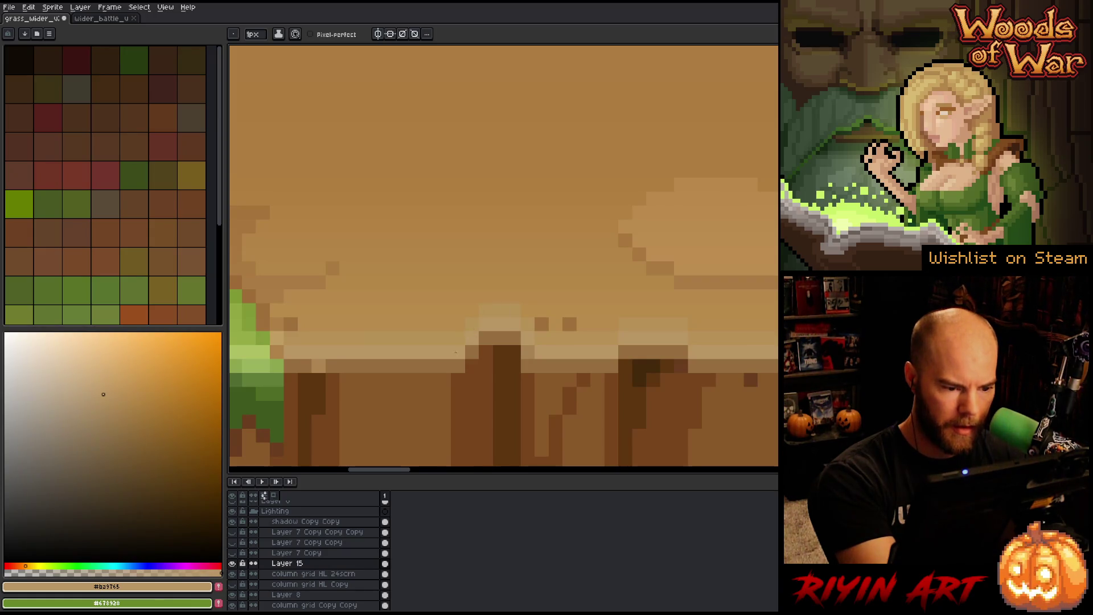
pyautogui.keyDown('alt'); pyautogui.click(317, 364); pyautogui.keyUp('alt')
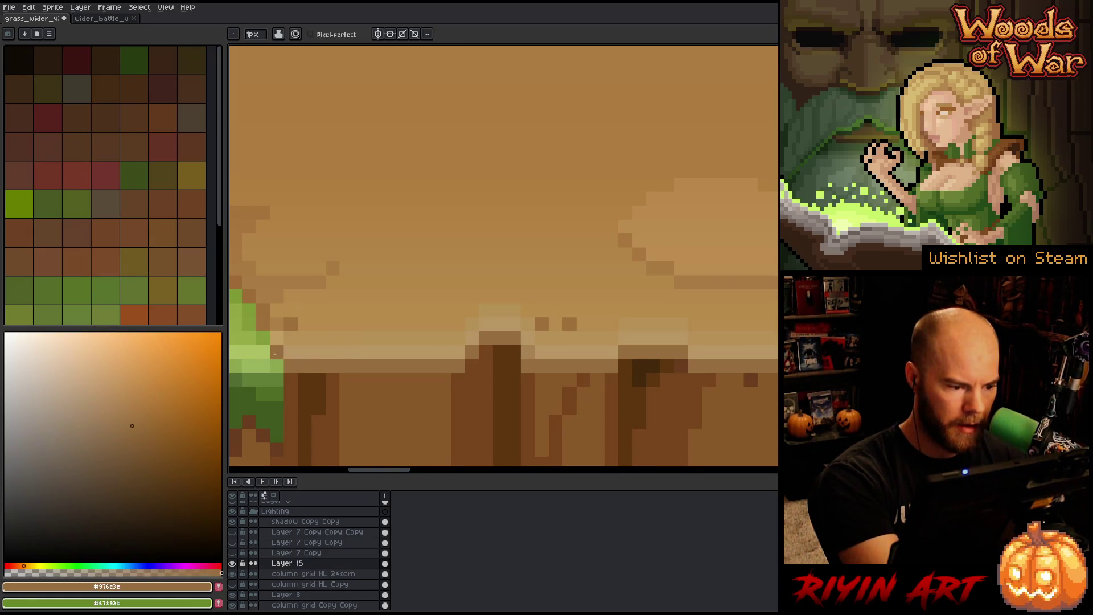
pyautogui.keyDown('alt'); pyautogui.click(297, 349); pyautogui.keyUp('alt')
pyautogui.moveTo(491, 407); pyautogui.dragTo(638, 429)
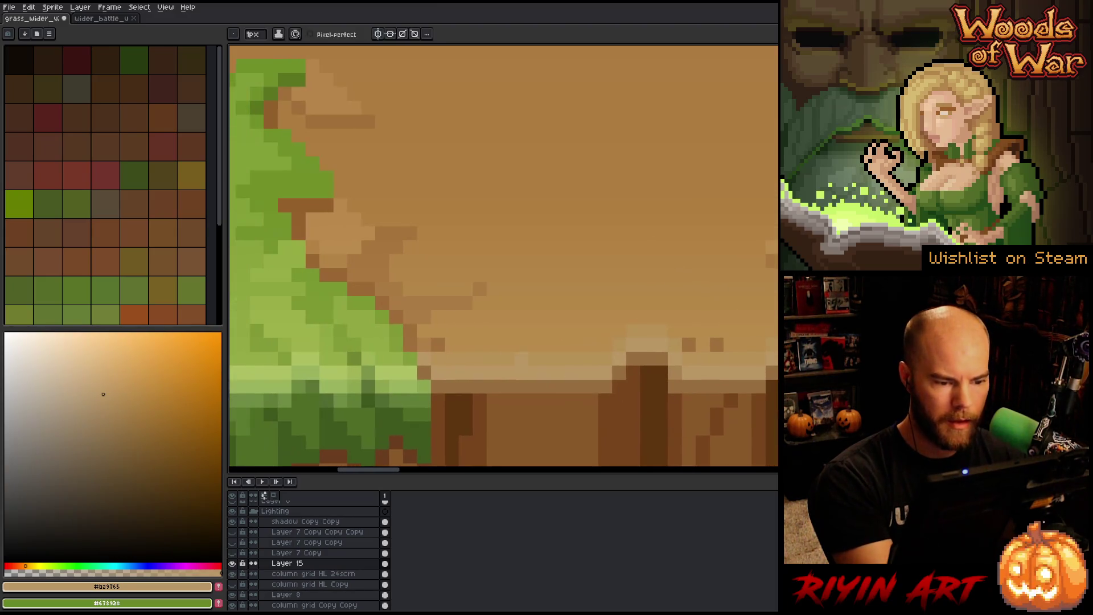
pyautogui.keyDown('alt'); pyautogui.click(437, 345); pyautogui.keyUp('alt')
pyautogui.keyDown('alt'); pyautogui.click(424, 330); pyautogui.keyUp('alt')
pyautogui.click(437, 330)
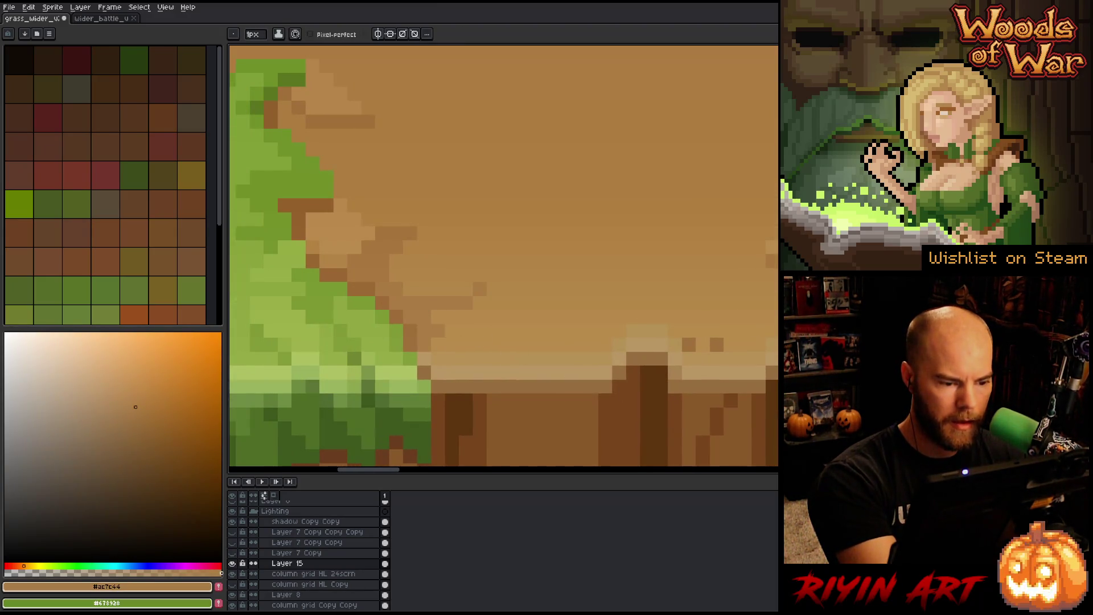
pyautogui.keyDown('alt'); pyautogui.click(734, 334); pyautogui.keyUp('alt')
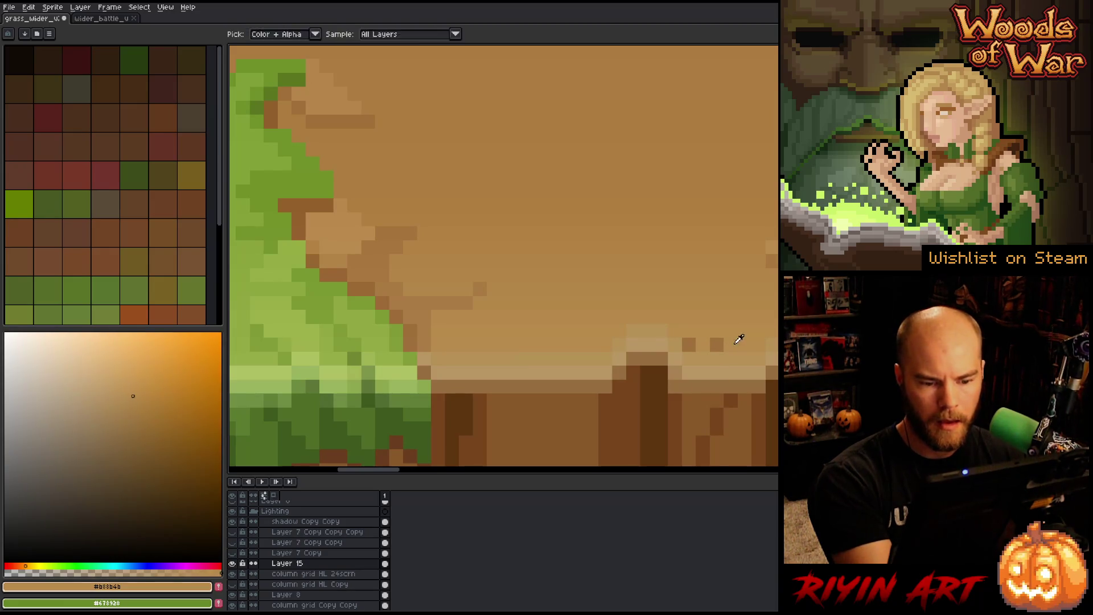
pyautogui.click(715, 345)
# Step: Lighten the end of the dark block and other dark pixels along the cliff top
pyautogui.moveTo(697, 346)
pyautogui.mouseDown()
pyautogui.moveTo(562, 403)
pyautogui.moveTo(608, 383)
pyautogui.moveTo(751, 393)
pyautogui.mouseUp()
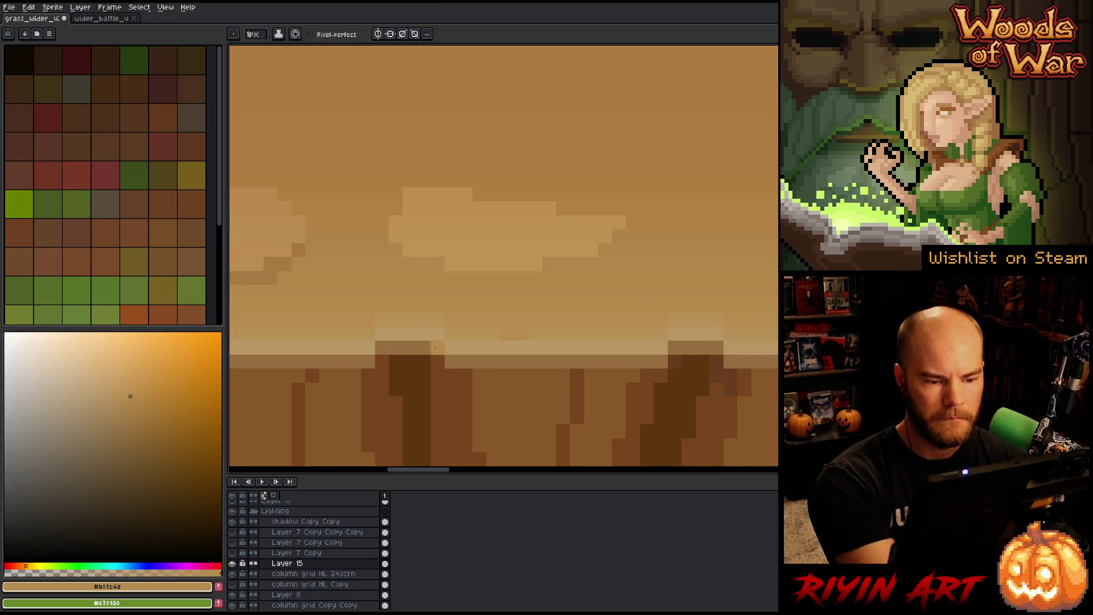
pyautogui.click(625, 323)
pyautogui.moveTo(751, 413); pyautogui.dragTo(472, 423)
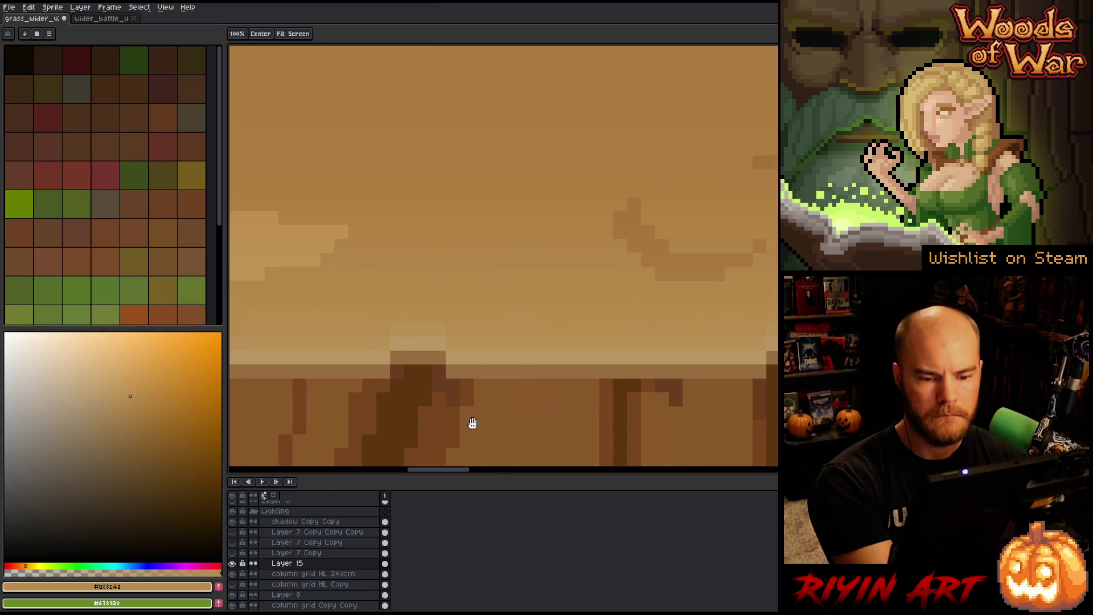
pyautogui.moveTo(751, 395); pyautogui.dragTo(627, 378)
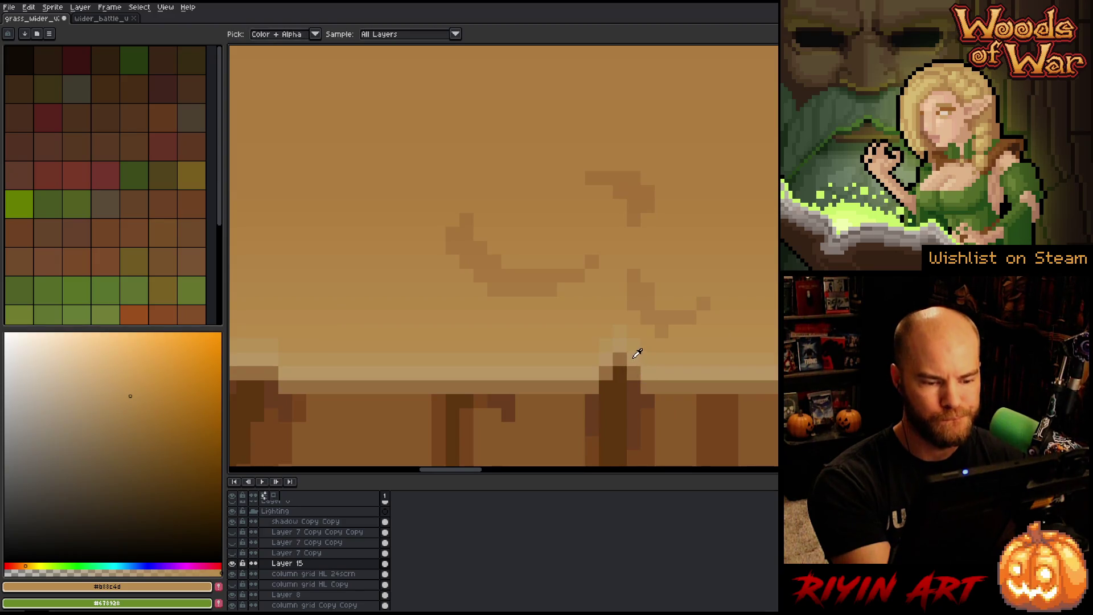
pyautogui.keyDown('alt'); pyautogui.click(634, 354); pyautogui.keyUp('alt')
pyautogui.click(633, 355)
# Step: Touch up remaining cliff-top pixels in mid and darker tan, covering a dark notch tip
pyautogui.keyDown('alt'); pyautogui.click(635, 340); pyautogui.keyUp('alt')
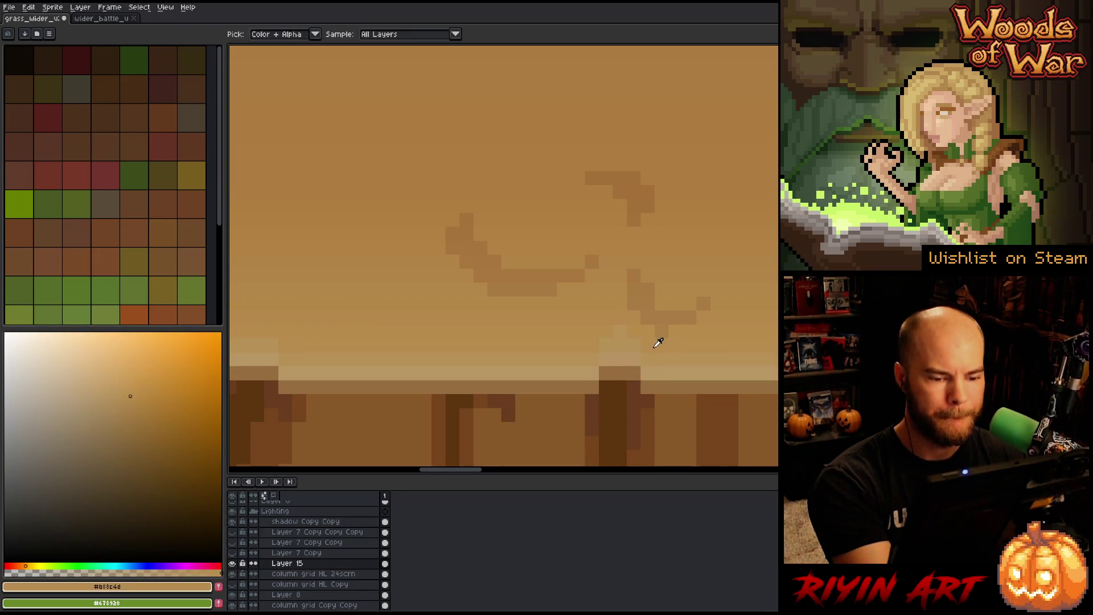
pyautogui.click(626, 346)
pyautogui.keyDown('alt'); pyautogui.click(673, 326); pyautogui.keyUp('alt')
pyautogui.keyDown('alt'); pyautogui.click(673, 326); pyautogui.keyUp('alt')
pyautogui.click(675, 332)
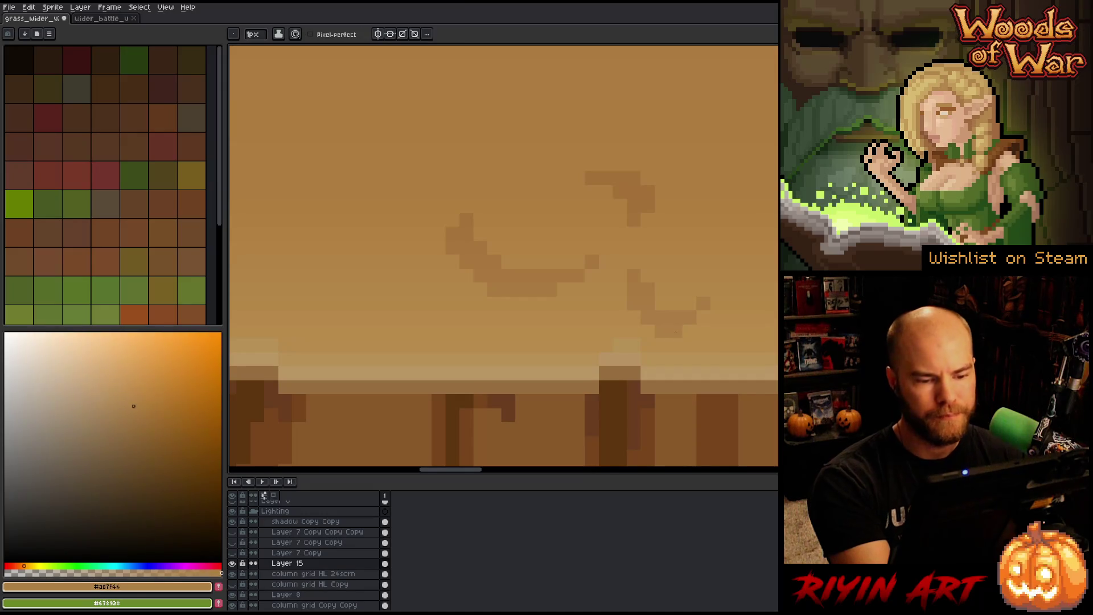
pyautogui.moveTo(751, 388); pyautogui.dragTo(425, 308)
pyautogui.keyDown('alt'); pyautogui.click(424, 308); pyautogui.keyUp('alt')
pyautogui.click(447, 317)
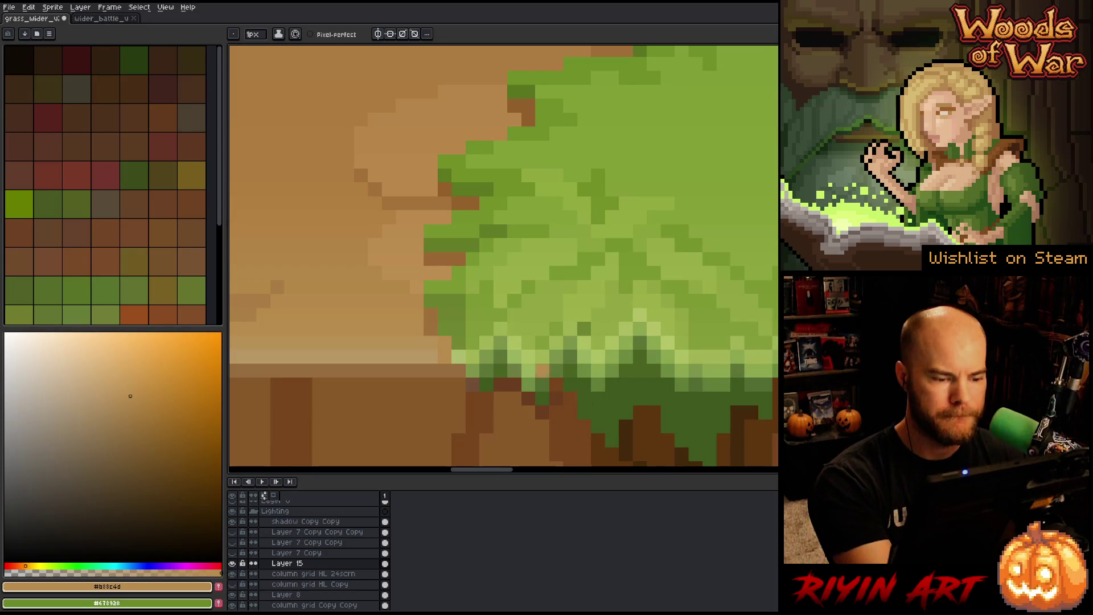
# Step: Sample the dark root brown, then pan over the grass field and pick the light green highlight
pyautogui.keyDown('alt'); pyautogui.click(440, 338); pyautogui.keyUp('alt')
pyautogui.press('space')
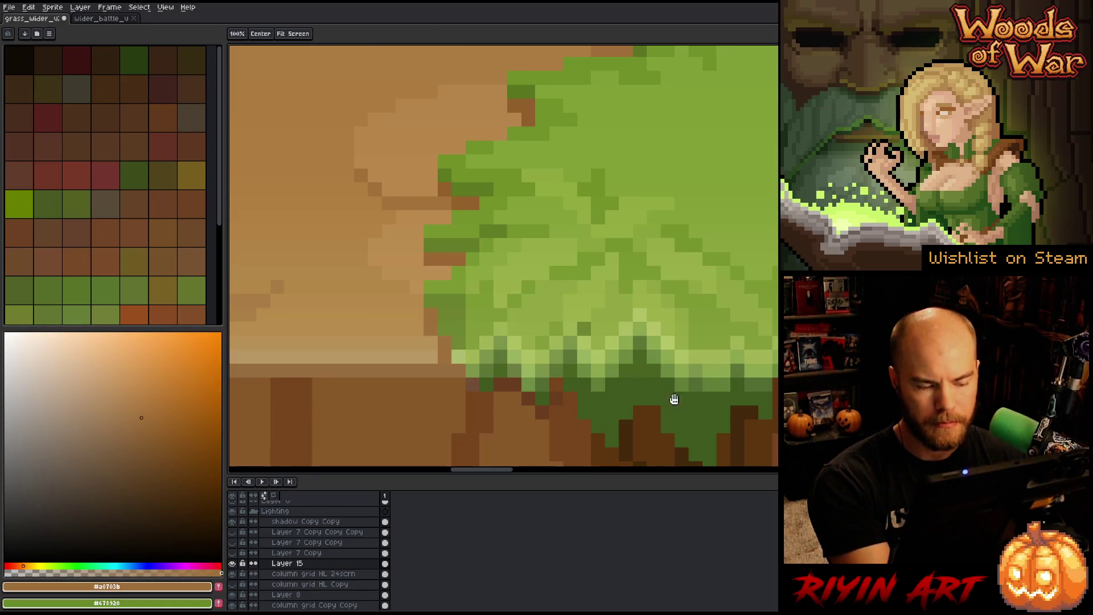
pyautogui.keyDown('alt'); pyautogui.click(466, 393); pyautogui.keyUp('alt')
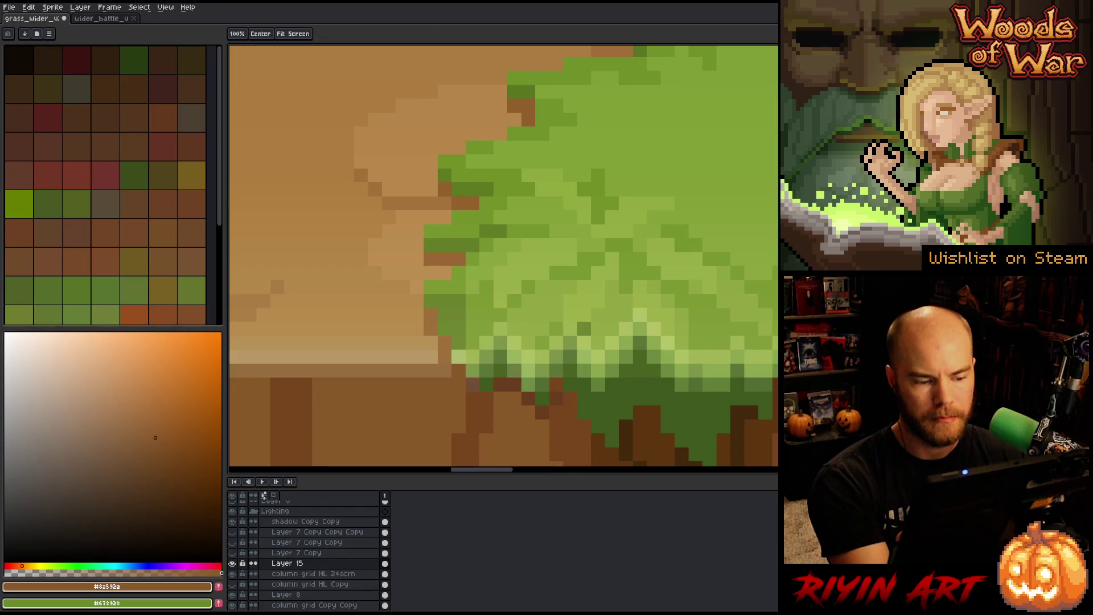
pyautogui.moveTo(814, 392); pyautogui.dragTo(574, 358)
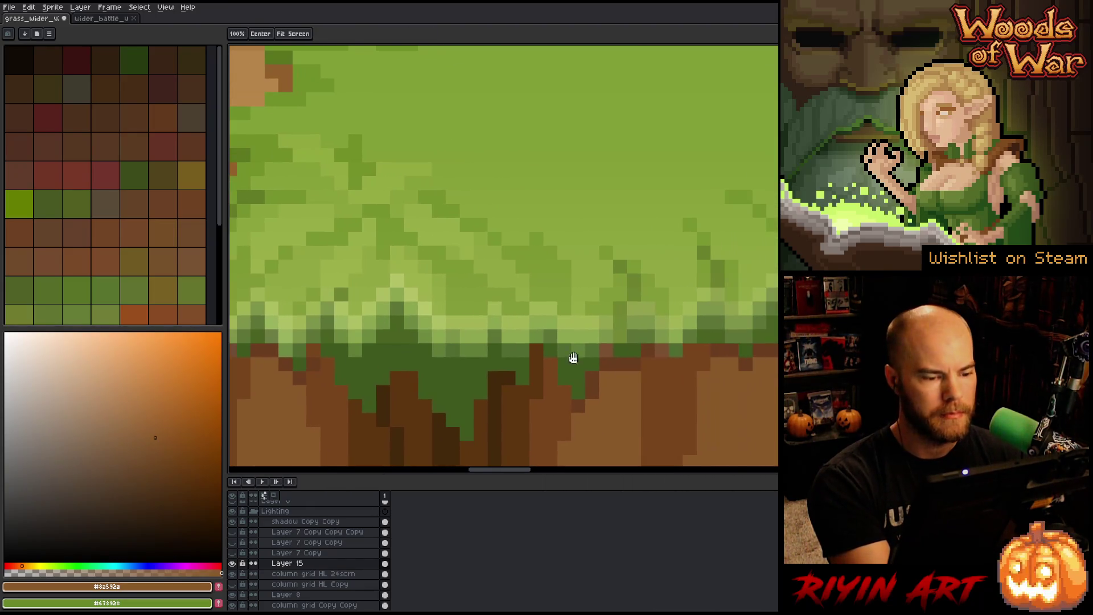
pyautogui.keyDown('alt'); pyautogui.click(415, 257); pyautogui.keyUp('alt')
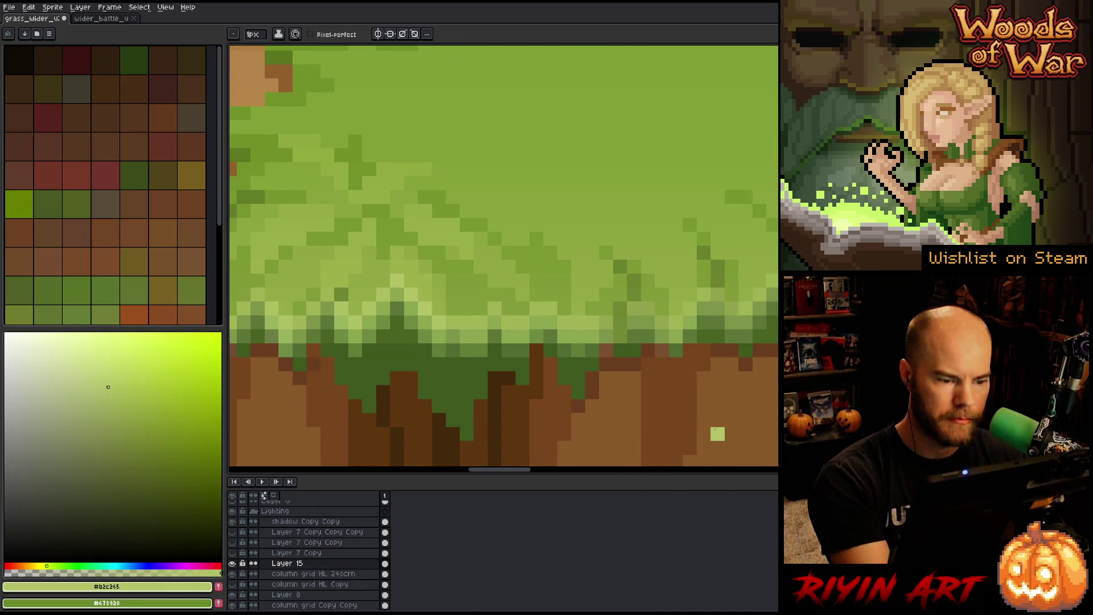
# Step: Pan along the grass-over-dirt border, ending with the grass highlight's light green as the active colour
pyautogui.moveTo(707, 429); pyautogui.dragTo(403, 395)
pyautogui.keyDown('alt'); pyautogui.click(581, 307); pyautogui.keyUp('alt')
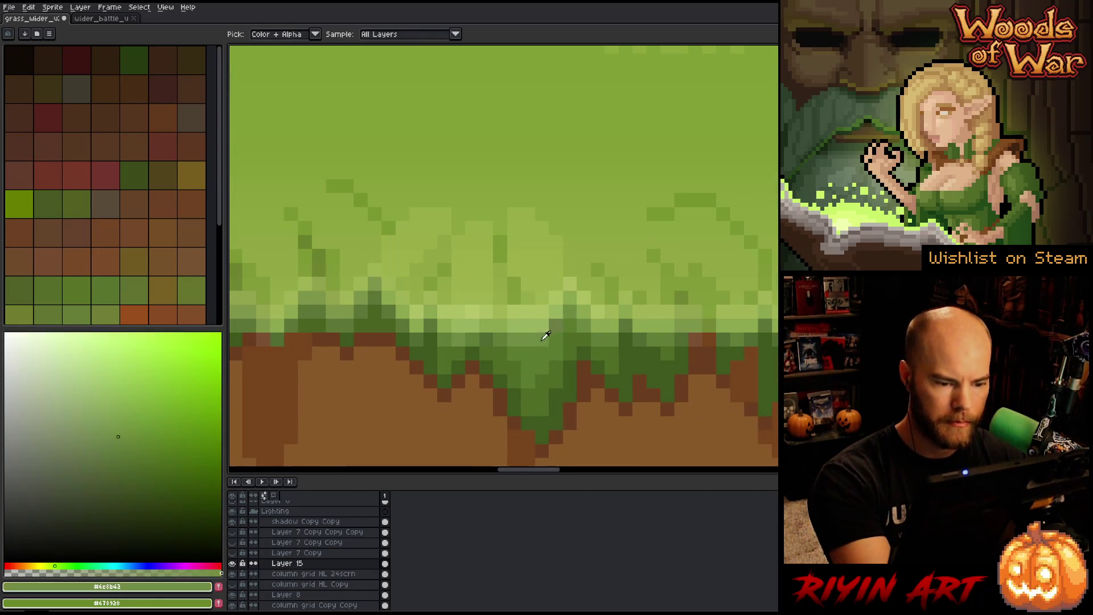
pyautogui.moveTo(682, 395)
pyautogui.mouseDown()
pyautogui.moveTo(695, 385)
pyautogui.moveTo(534, 284)
pyautogui.mouseUp()
pyautogui.keyDown('alt'); pyautogui.click(551, 289); pyautogui.keyUp('alt')
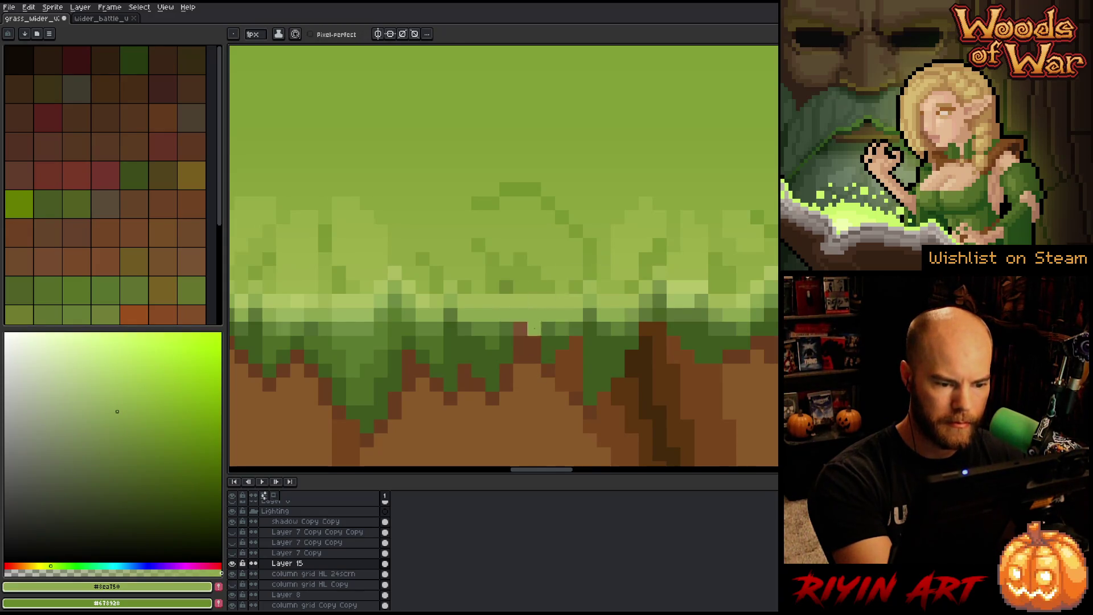
pyautogui.keyDown('alt'); pyautogui.click(518, 341); pyautogui.keyUp('alt')
pyautogui.moveTo(774, 379); pyautogui.dragTo(646, 387)
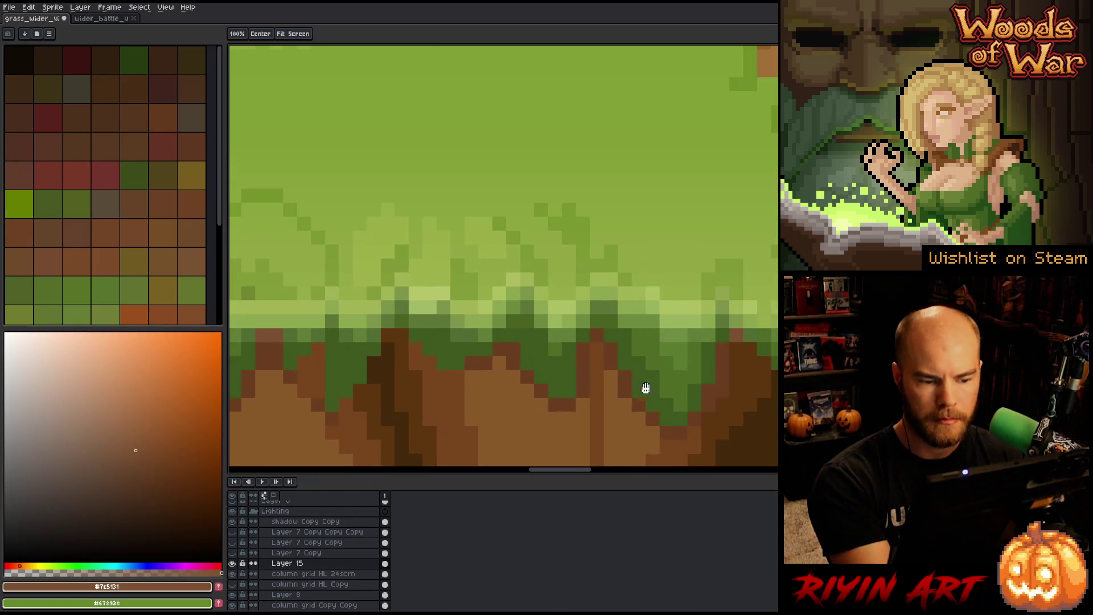
pyautogui.moveTo(758, 411); pyautogui.dragTo(710, 415)
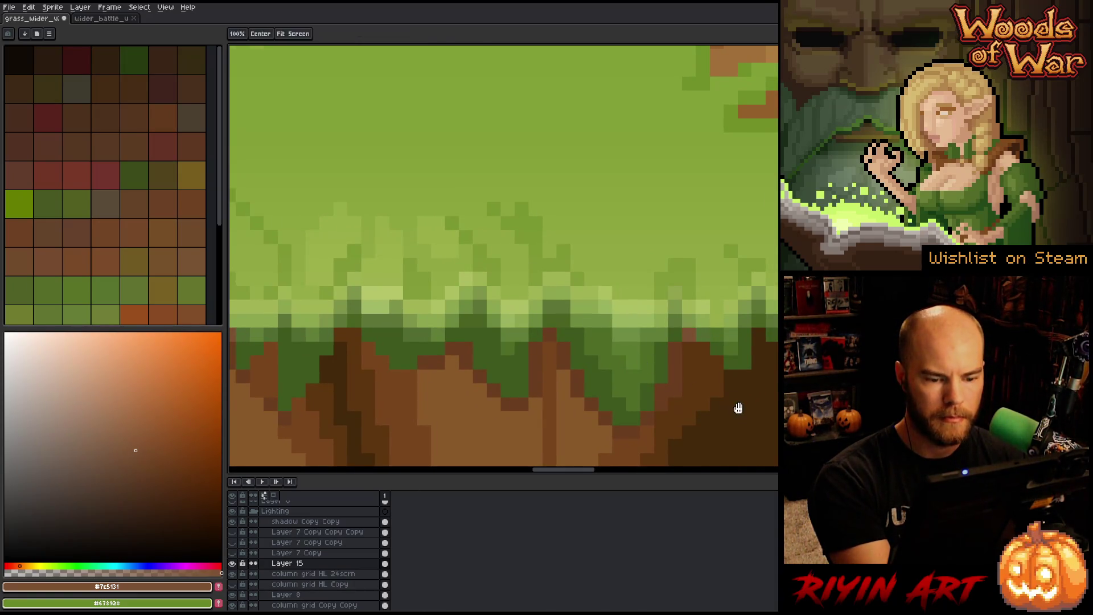
pyautogui.keyDown('alt'); pyautogui.click(691, 303); pyautogui.keyUp('alt')
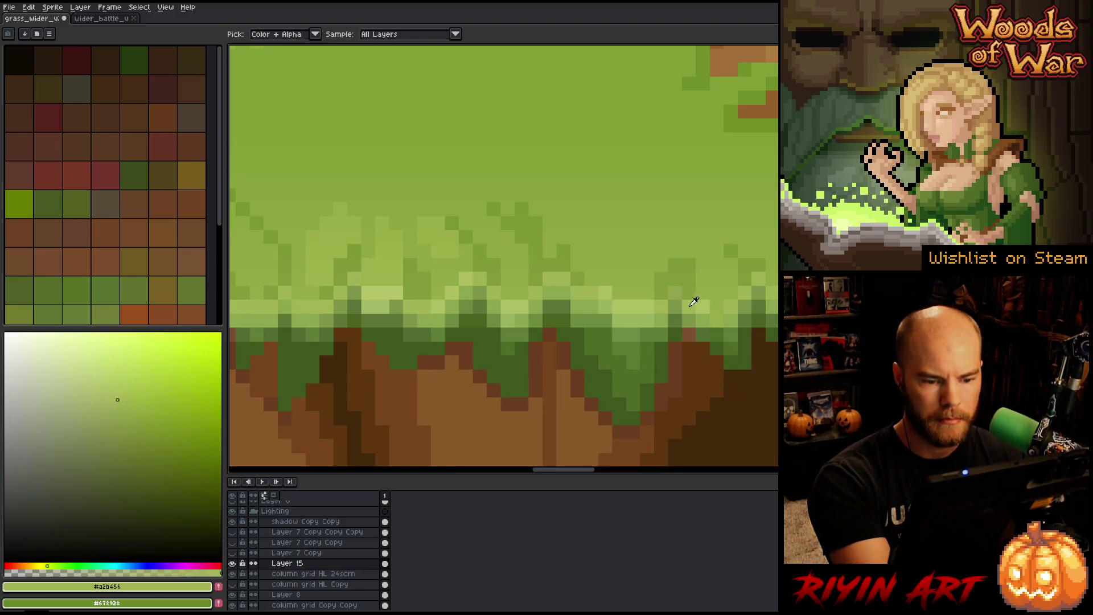
# Step: Pan past the orange rock and repaint highlight pixels along the grass edge in light green
pyautogui.moveTo(835, 405); pyautogui.dragTo(608, 399)
pyautogui.moveTo(854, 392); pyautogui.dragTo(668, 391)
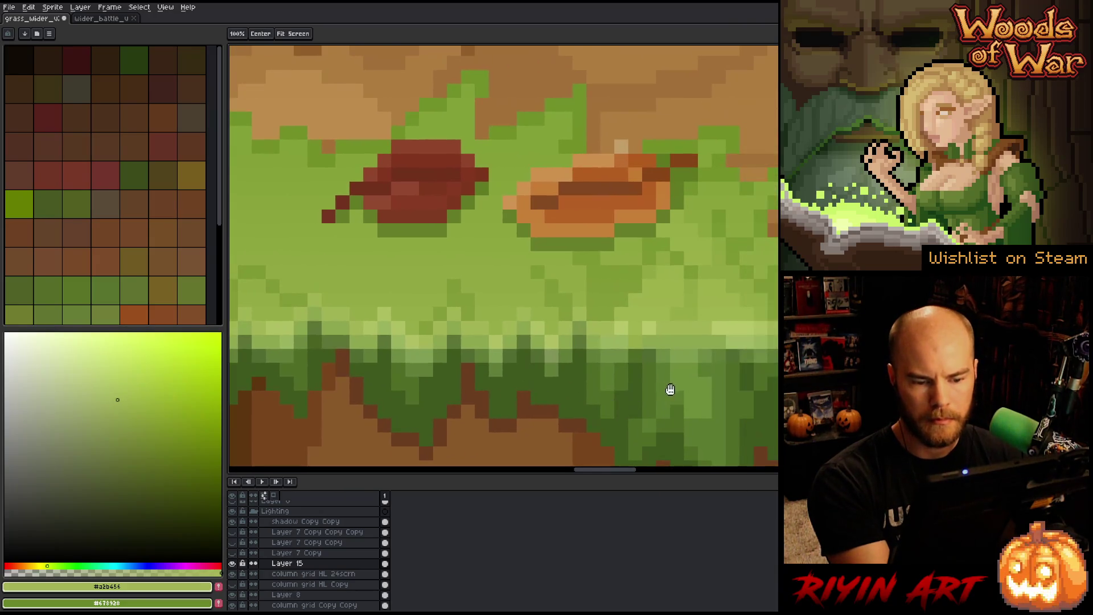
pyautogui.keyDown('alt'); pyautogui.click(652, 319); pyautogui.keyUp('alt')
pyautogui.keyDown('alt'); pyautogui.click(632, 328); pyautogui.keyUp('alt')
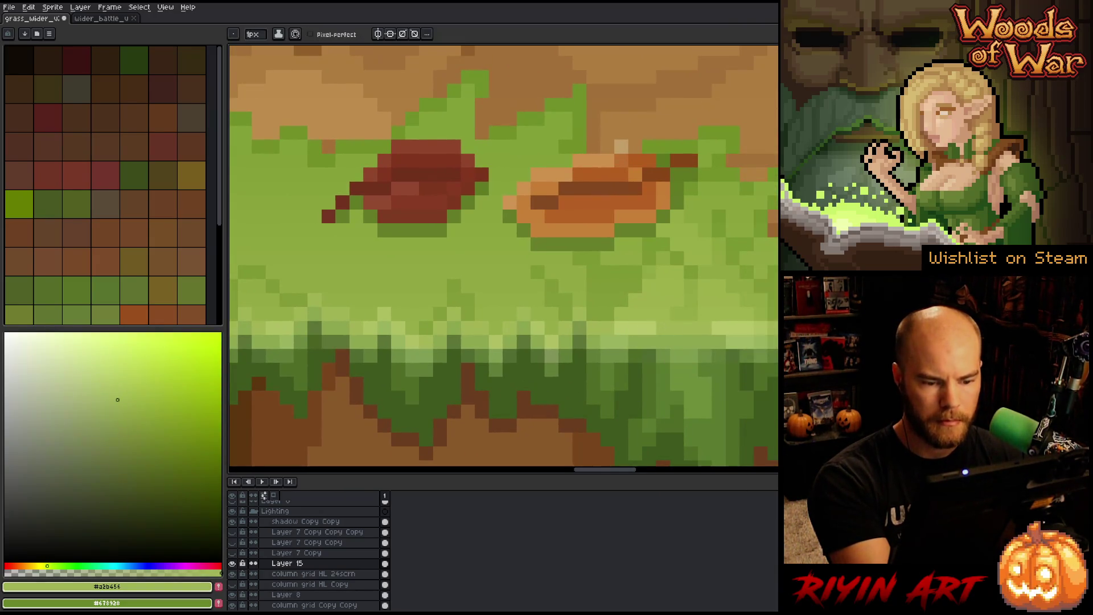
pyautogui.keyDown('alt'); pyautogui.click(618, 339); pyautogui.keyUp('alt')
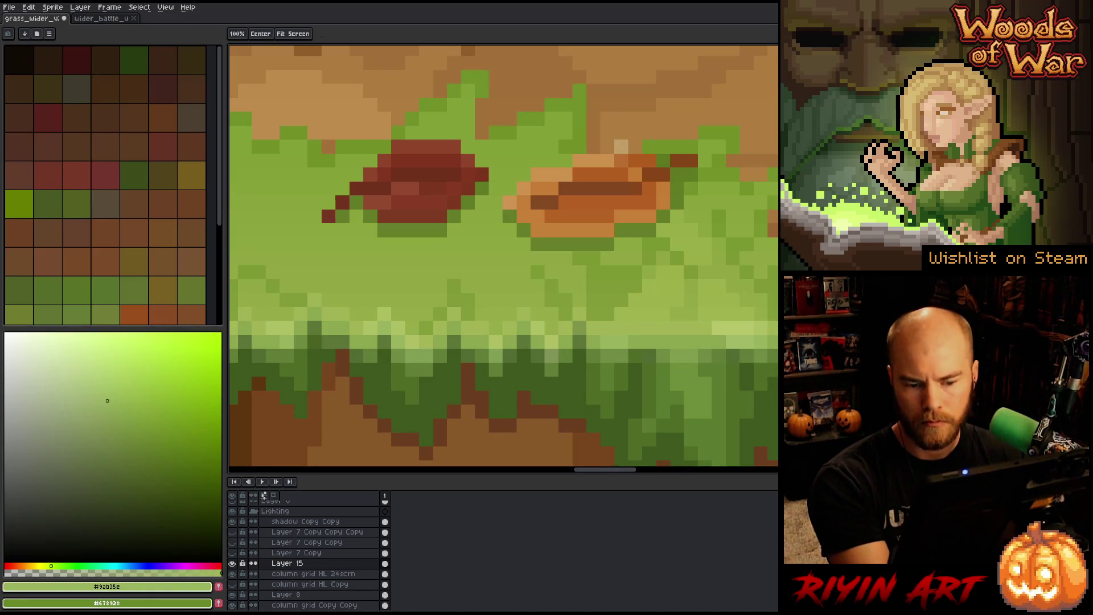
pyautogui.moveTo(796, 399); pyautogui.dragTo(593, 393)
pyautogui.keyDown('alt'); pyautogui.click(518, 340); pyautogui.keyUp('alt')
pyautogui.moveTo(571, 308); pyautogui.dragTo(518, 322)
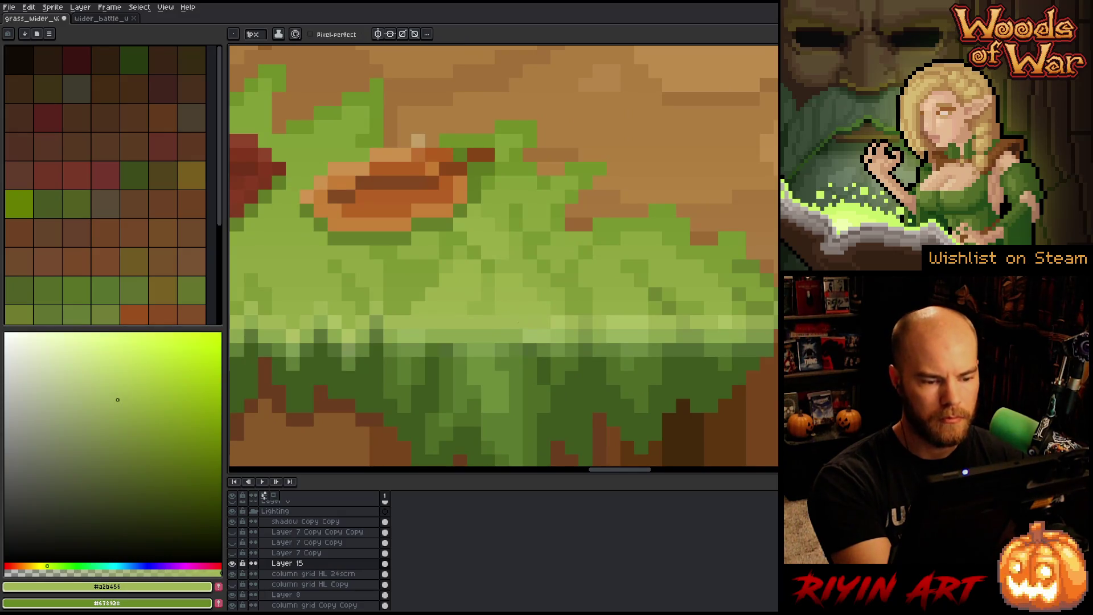
# Step: Alternate mid, light and paler greens to scatter single pixels along the highlight band
pyautogui.keyDown('alt'); pyautogui.click(544, 331); pyautogui.keyUp('alt')
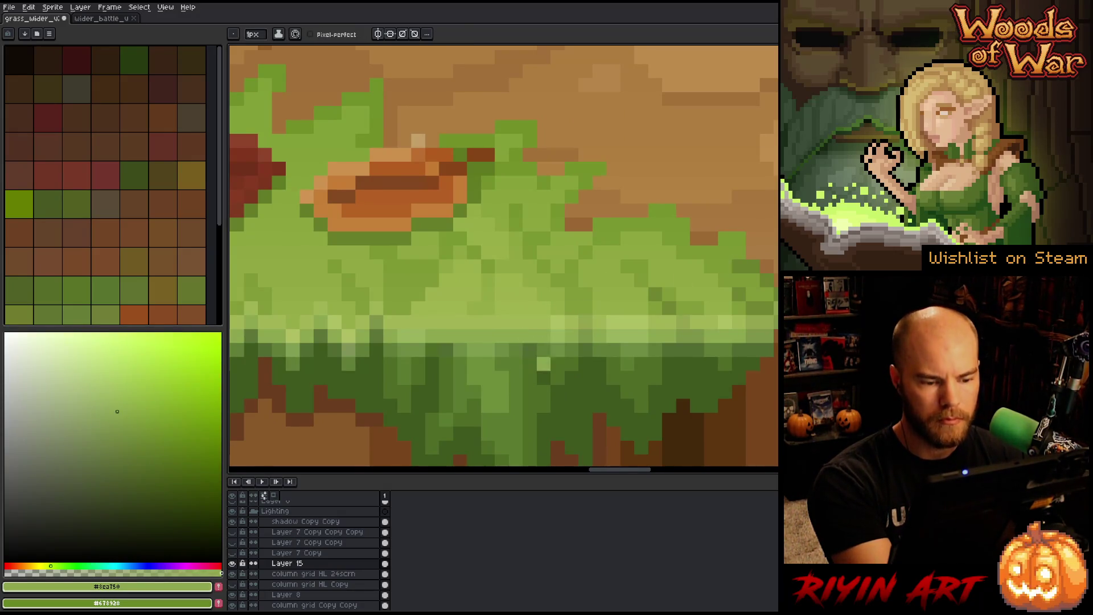
pyautogui.keyDown('alt'); pyautogui.click(576, 317); pyautogui.keyUp('alt')
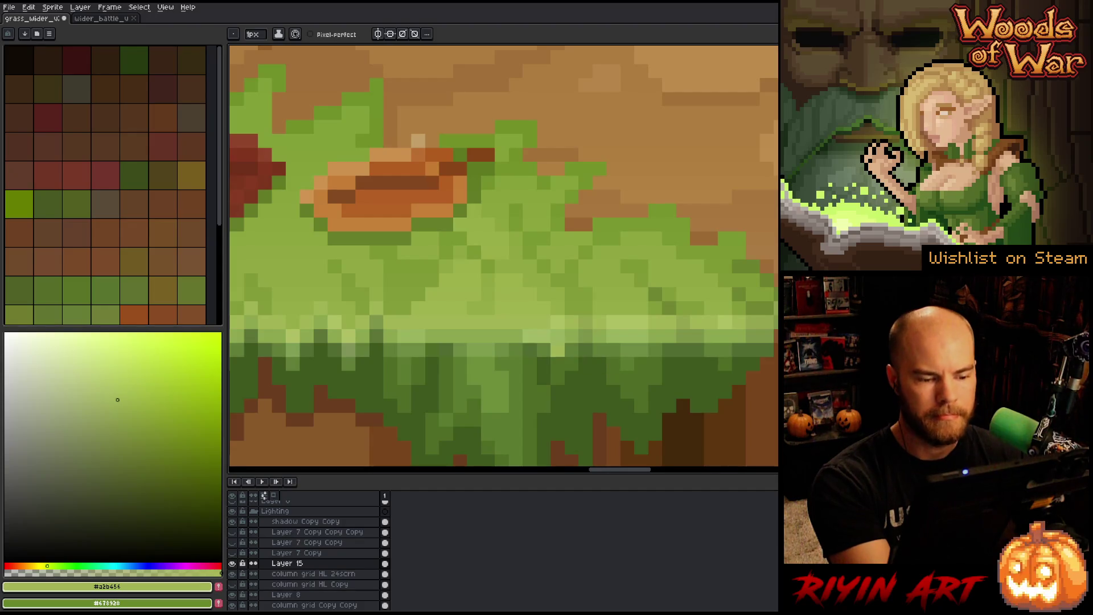
pyautogui.keyDown('alt'); pyautogui.click(520, 328); pyautogui.keyUp('alt')
pyautogui.keyDown('alt'); pyautogui.click(562, 314); pyautogui.keyUp('alt')
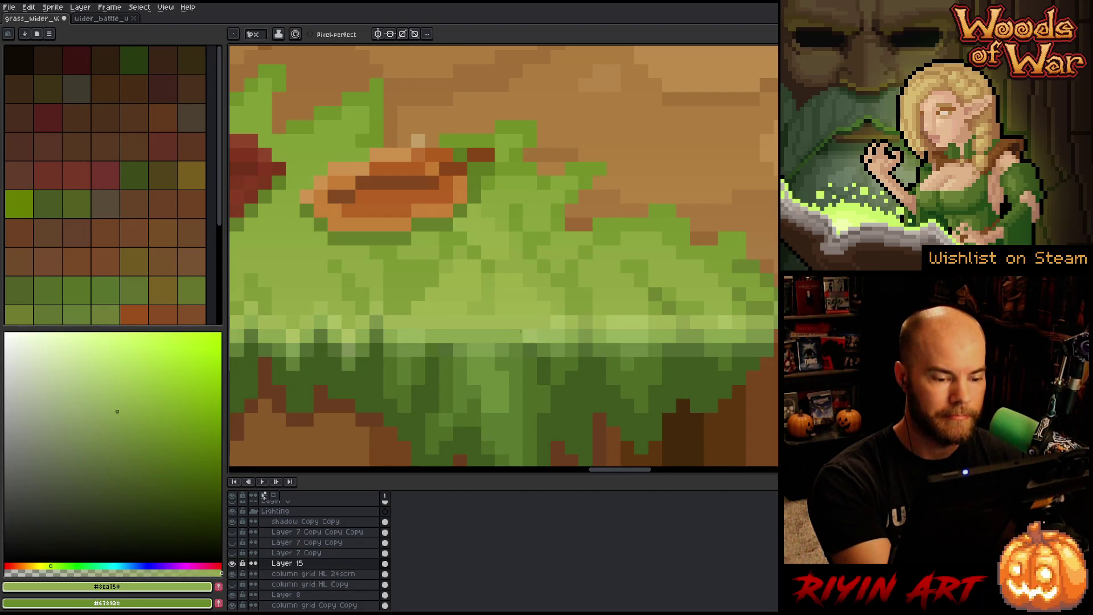
pyautogui.keyDown('alt'); pyautogui.click(563, 312); pyautogui.keyUp('alt')
# Step: Sample the mid grass green and two tan dirt colours while panning across the dirt
pyautogui.moveTo(794, 393); pyautogui.dragTo(651, 405)
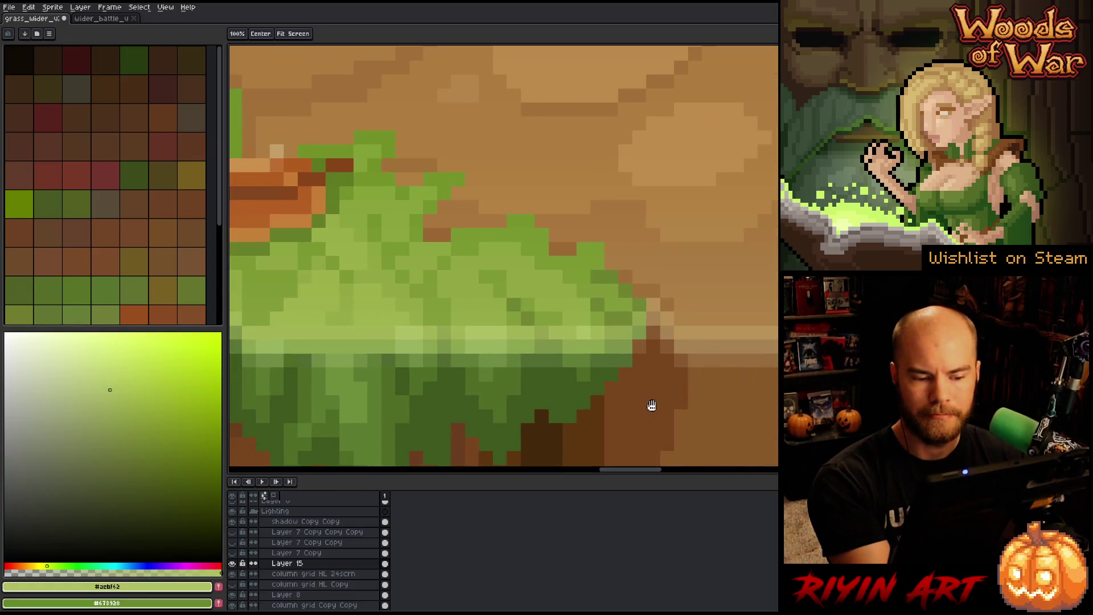
pyautogui.keyDown('alt'); pyautogui.click(569, 342); pyautogui.keyUp('alt')
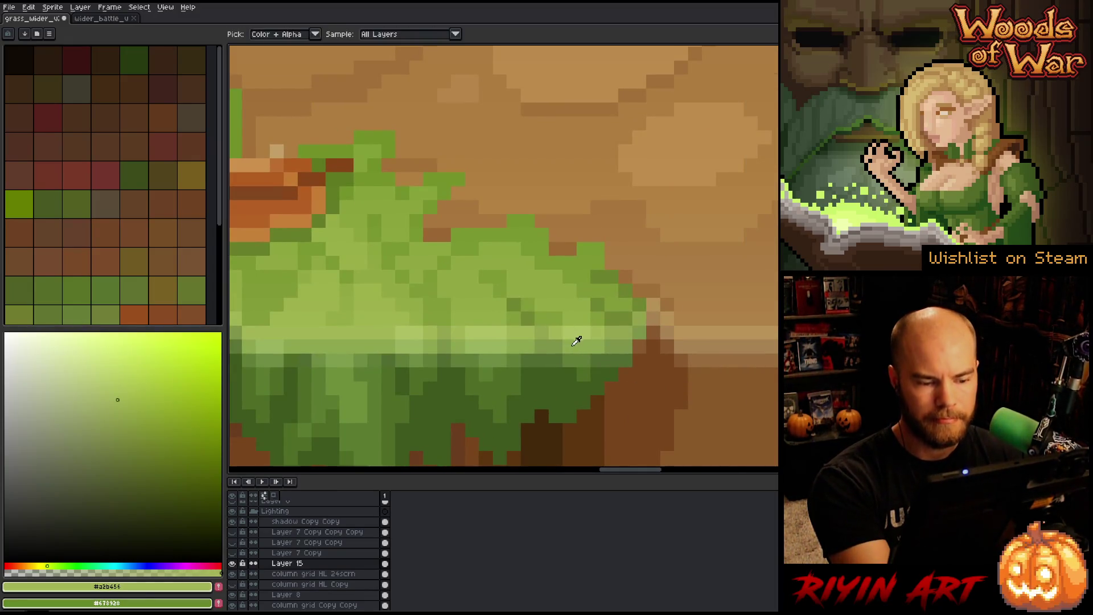
pyautogui.moveTo(739, 410)
pyautogui.mouseDown()
pyautogui.moveTo(505, 427)
pyautogui.moveTo(490, 408)
pyautogui.moveTo(425, 418)
pyautogui.mouseUp()
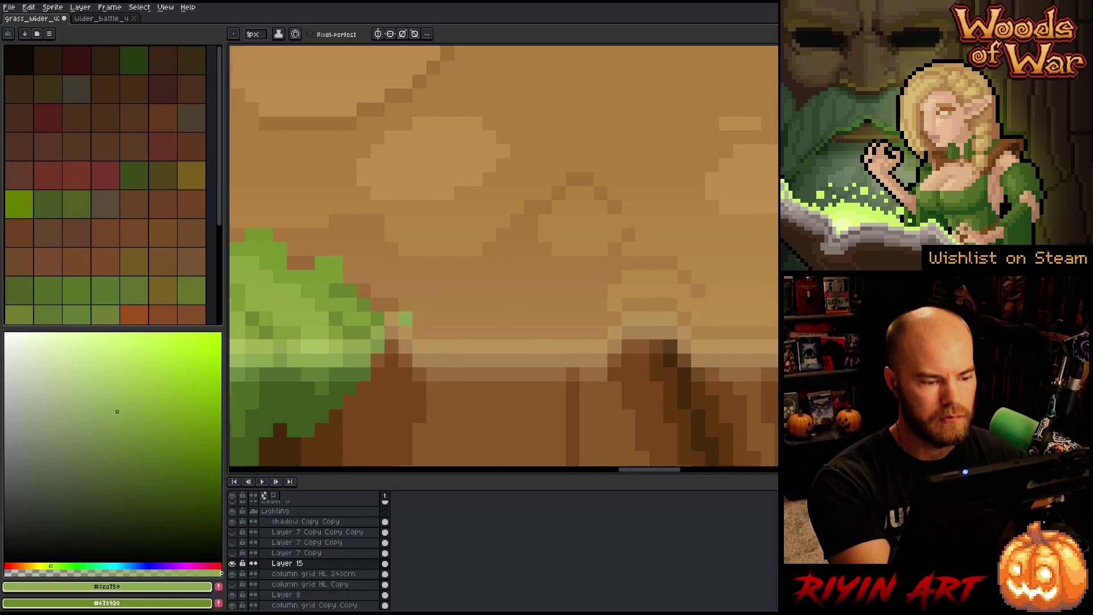
pyautogui.keyDown('alt'); pyautogui.click(407, 319); pyautogui.keyUp('alt')
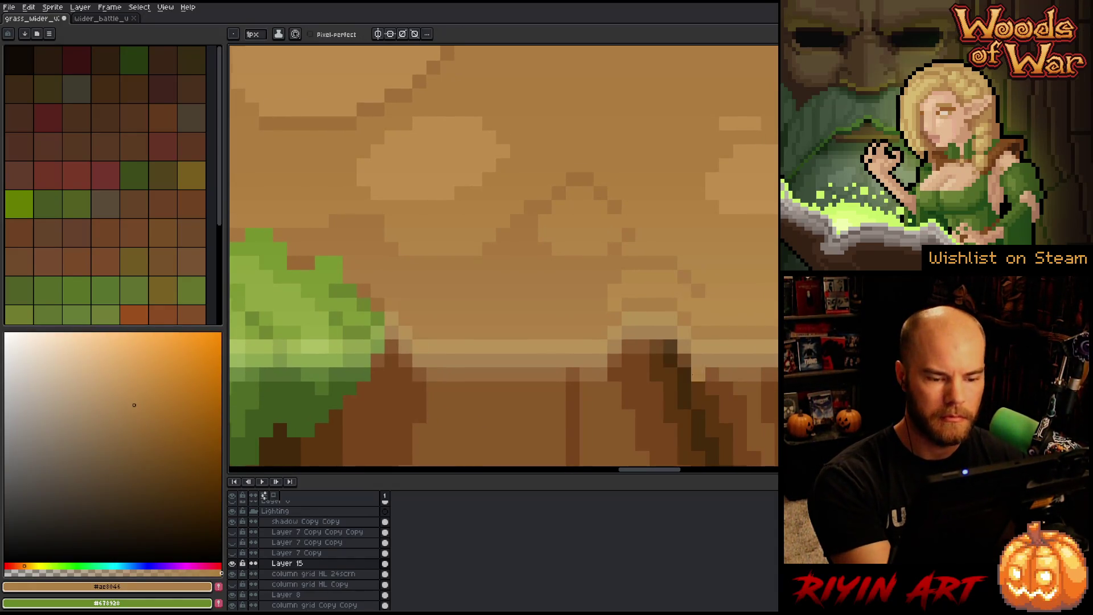
pyautogui.moveTo(777, 402); pyautogui.dragTo(597, 383)
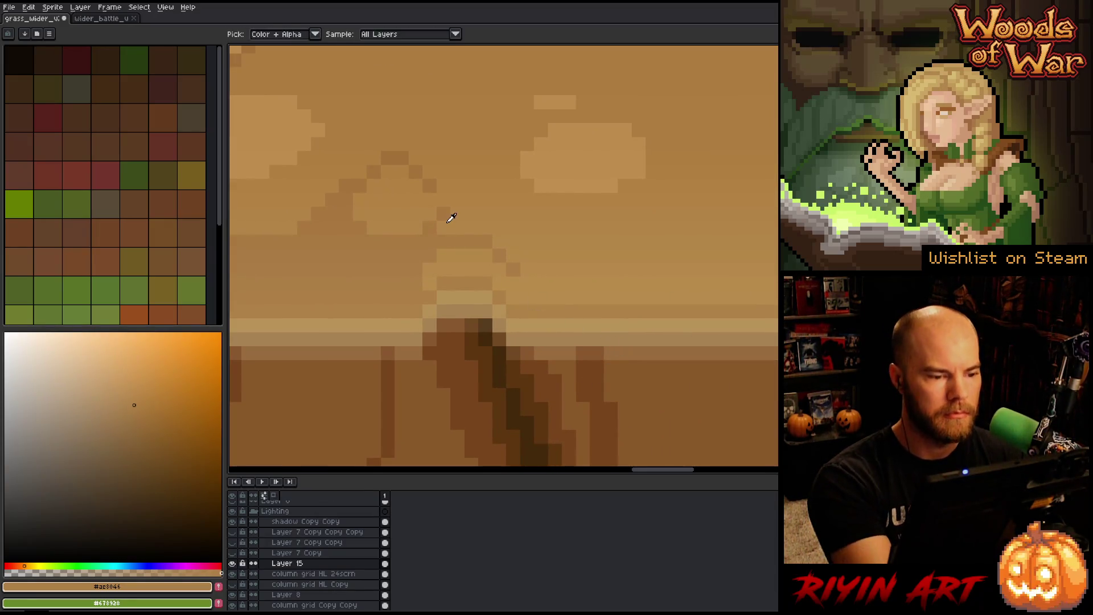
pyautogui.keyDown('alt'); pyautogui.click(447, 200); pyautogui.keyUp('alt')
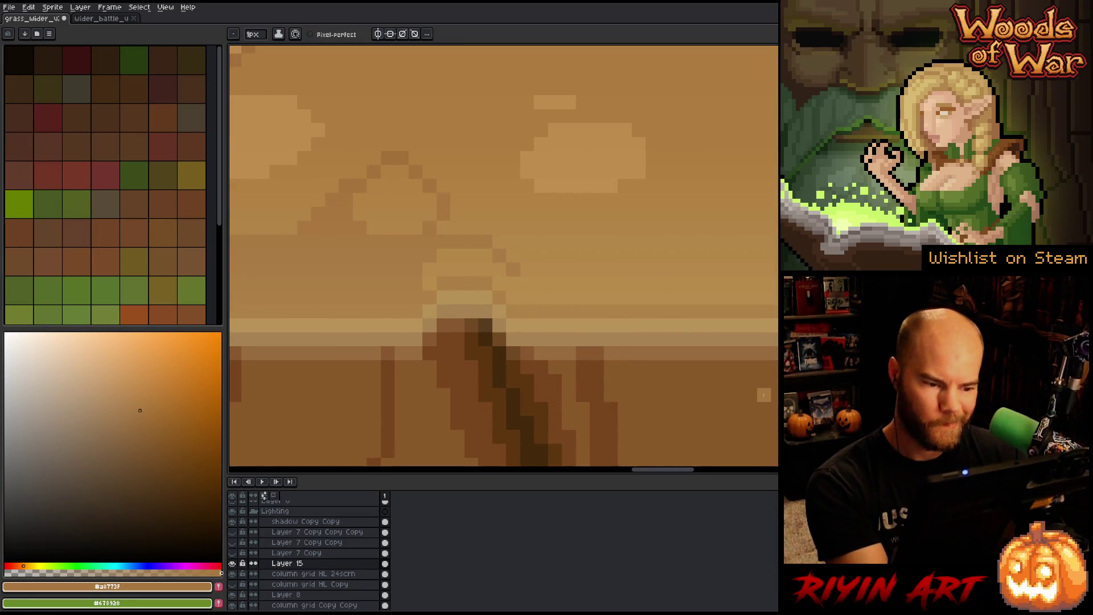
# Step: Sample mid, darker and lighter greens from the next grass patch along the edge
pyautogui.moveTo(774, 395)
pyautogui.mouseDown()
pyautogui.moveTo(771, 407)
pyautogui.moveTo(515, 425)
pyautogui.mouseUp()
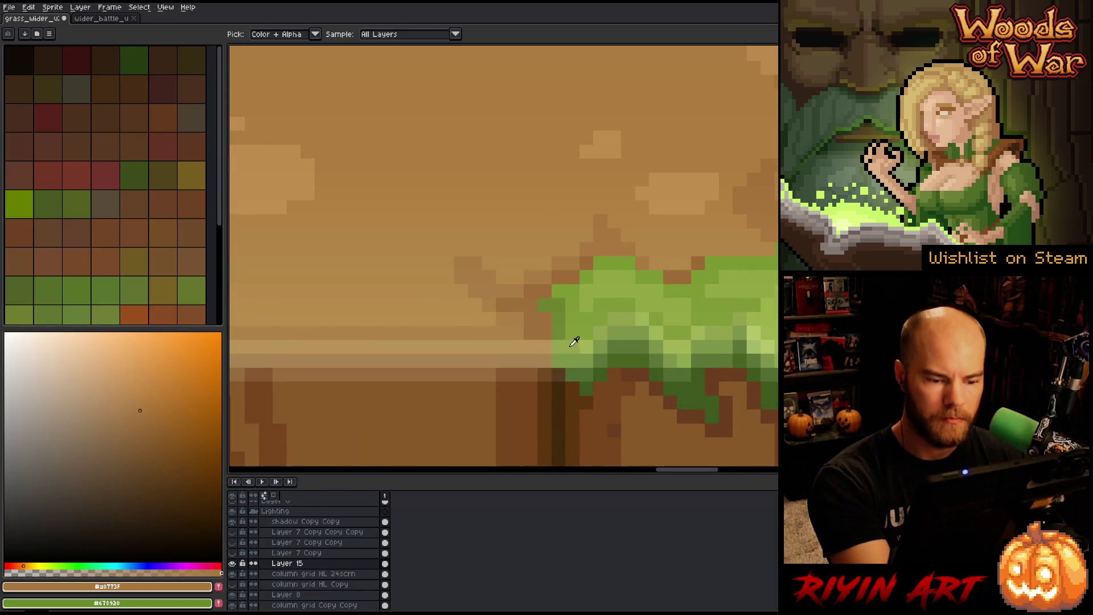
pyautogui.keyDown('alt'); pyautogui.click(569, 341); pyautogui.keyUp('alt')
pyautogui.moveTo(740, 403); pyautogui.dragTo(617, 394)
pyautogui.keyDown('alt'); pyautogui.click(525, 312); pyautogui.keyUp('alt')
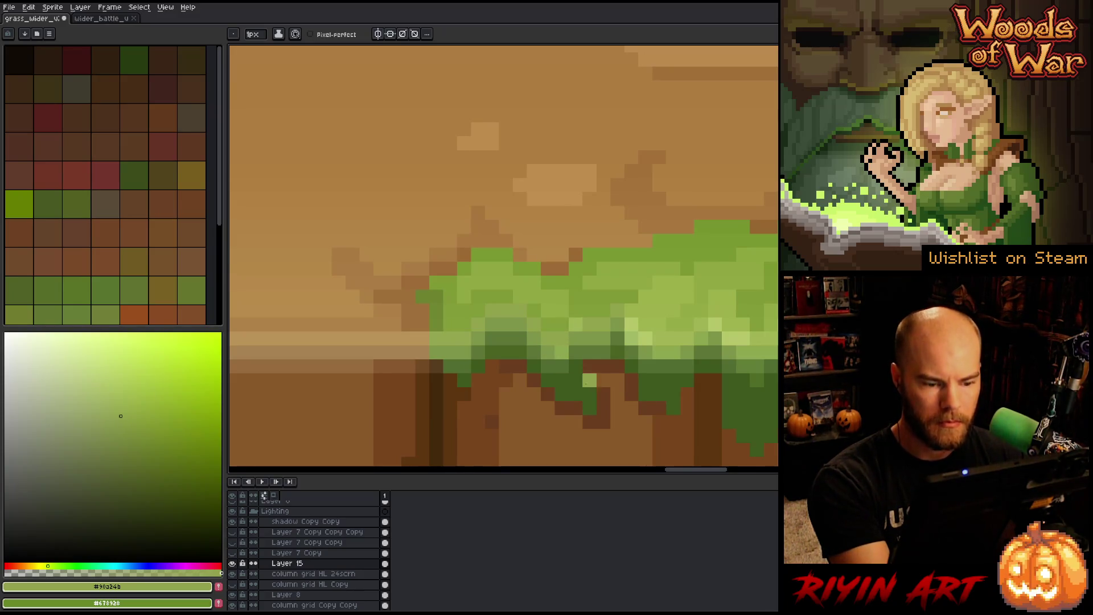
pyautogui.keyDown('alt'); pyautogui.click(562, 353); pyautogui.keyUp('alt')
pyautogui.keyDown('alt'); pyautogui.click(589, 325); pyautogui.keyUp('alt')
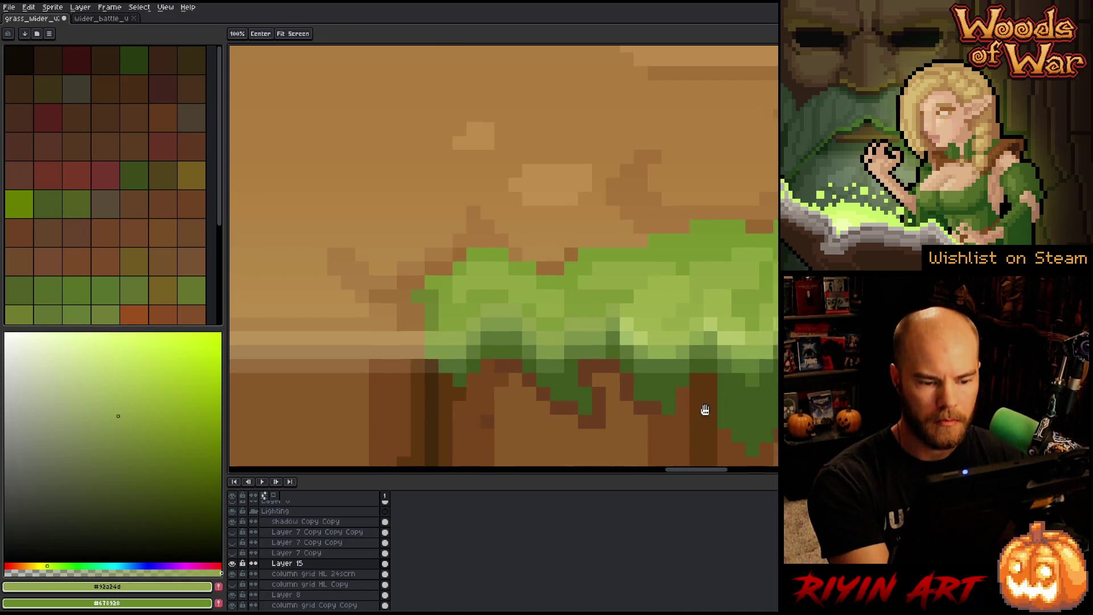
pyautogui.moveTo(703, 410); pyautogui.dragTo(524, 405)
pyautogui.keyDown('alt'); pyautogui.click(478, 337); pyautogui.keyUp('alt')
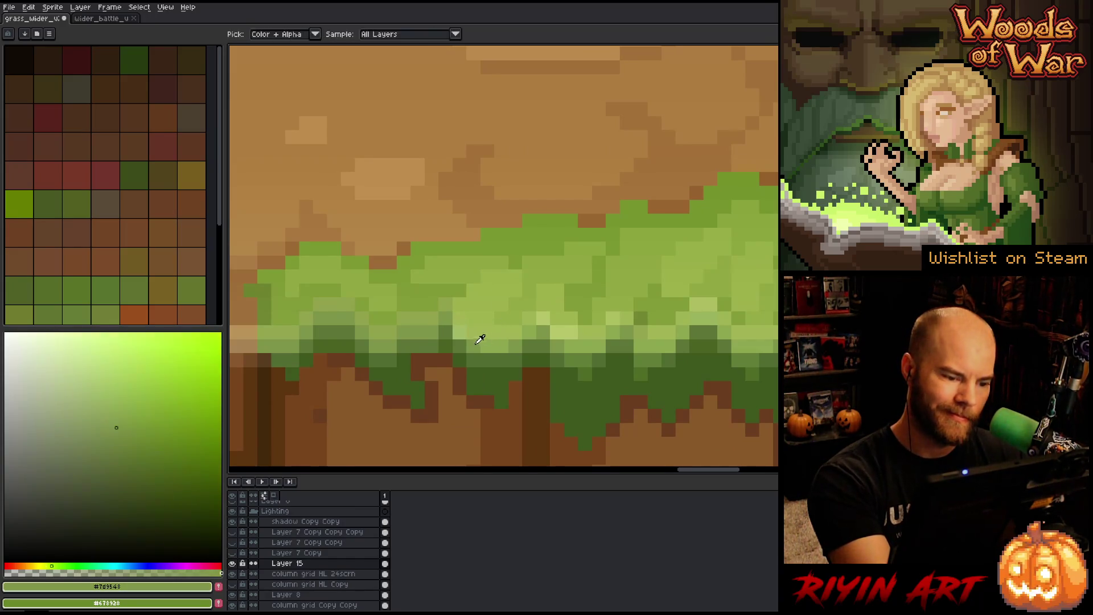
# Step: Sample the mid green and light highlight greens from the highlight band further along
pyautogui.moveTo(639, 416); pyautogui.dragTo(545, 423)
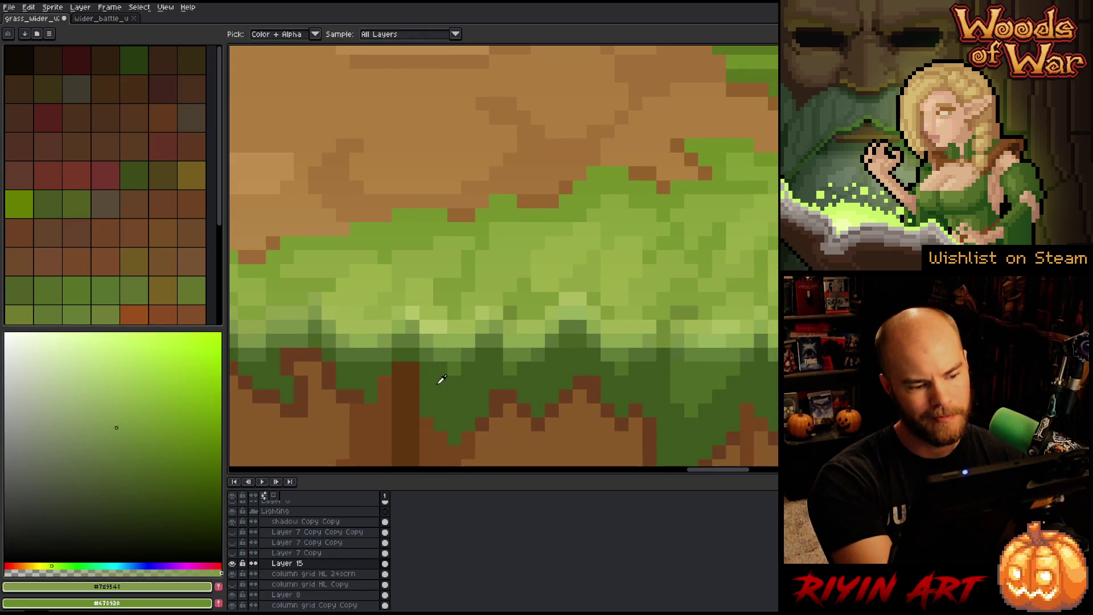
pyautogui.keyDown('alt'); pyautogui.click(411, 322); pyautogui.keyUp('alt')
pyautogui.keyDown('alt'); pyautogui.click(449, 331); pyautogui.keyUp('alt')
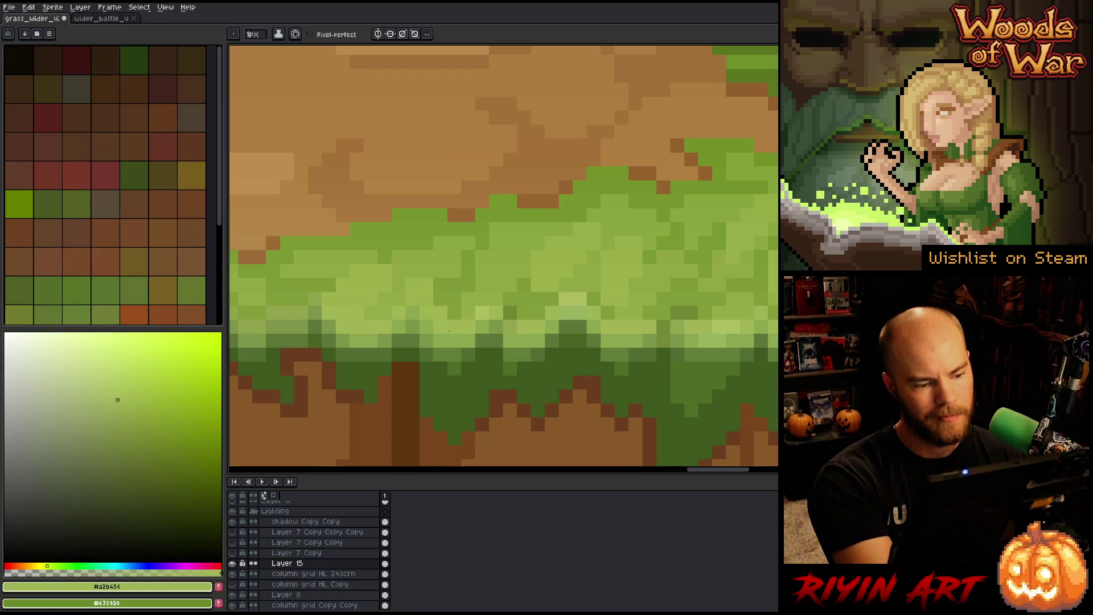
pyautogui.moveTo(711, 421); pyautogui.dragTo(672, 418)
pyautogui.keyDown('alt'); pyautogui.click(515, 303); pyautogui.keyUp('alt')
pyautogui.keyDown('alt'); pyautogui.click(518, 319); pyautogui.keyUp('alt')
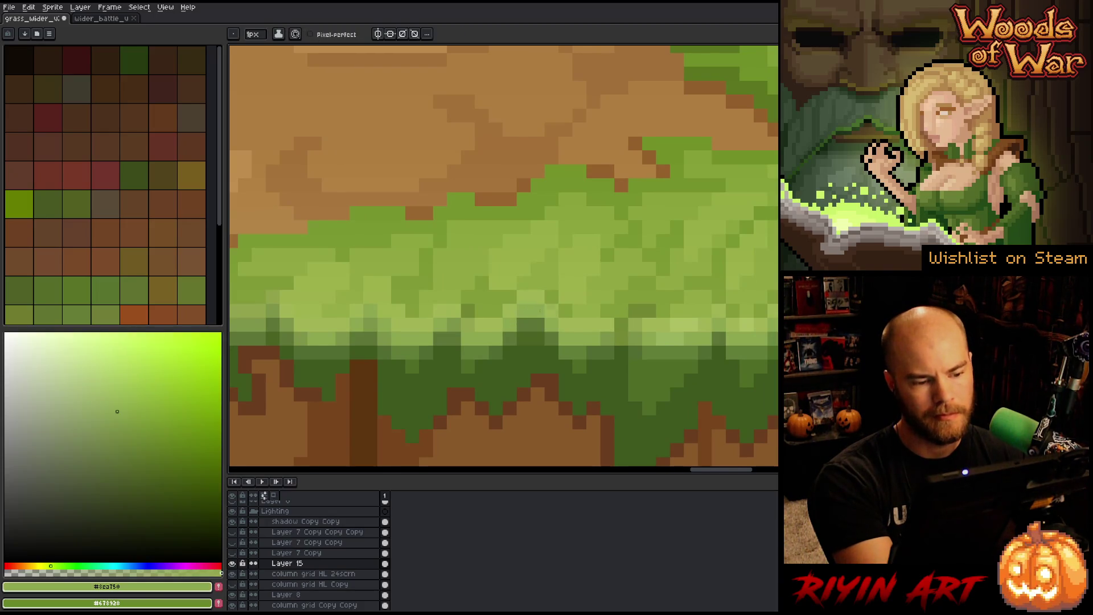
pyautogui.moveTo(759, 432); pyautogui.dragTo(620, 409)
pyautogui.keyDown('alt'); pyautogui.click(563, 327); pyautogui.keyUp('alt')
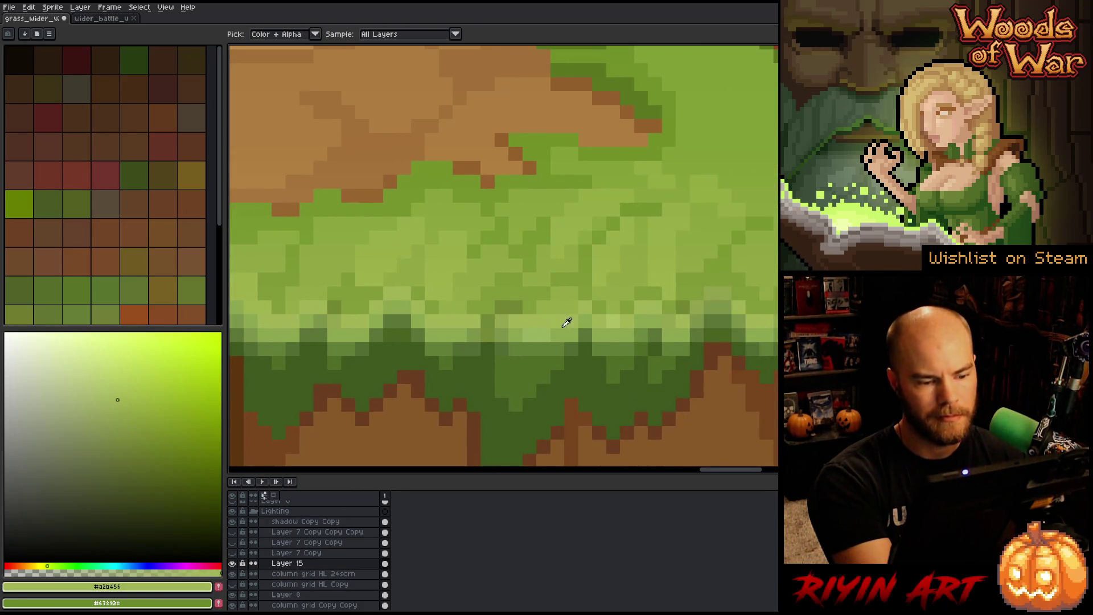
# Step: Sample the light highlight, deeper green and dark fringe green further along the edge
pyautogui.moveTo(737, 427); pyautogui.dragTo(500, 419)
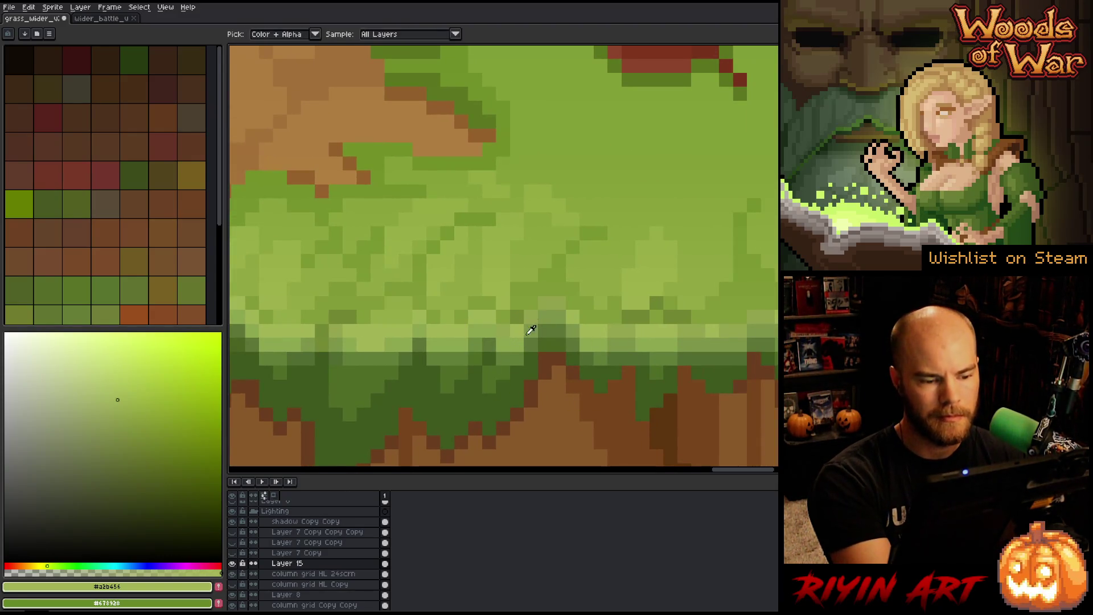
pyautogui.keyDown('alt'); pyautogui.click(504, 332); pyautogui.keyUp('alt')
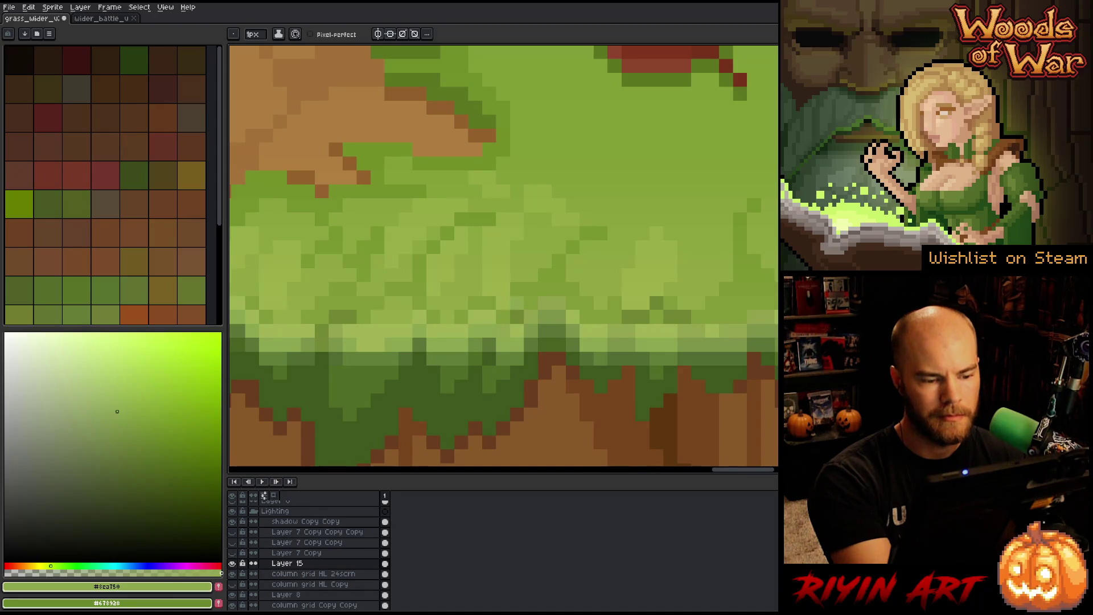
pyautogui.keyDown('alt'); pyautogui.click(518, 303); pyautogui.keyUp('alt')
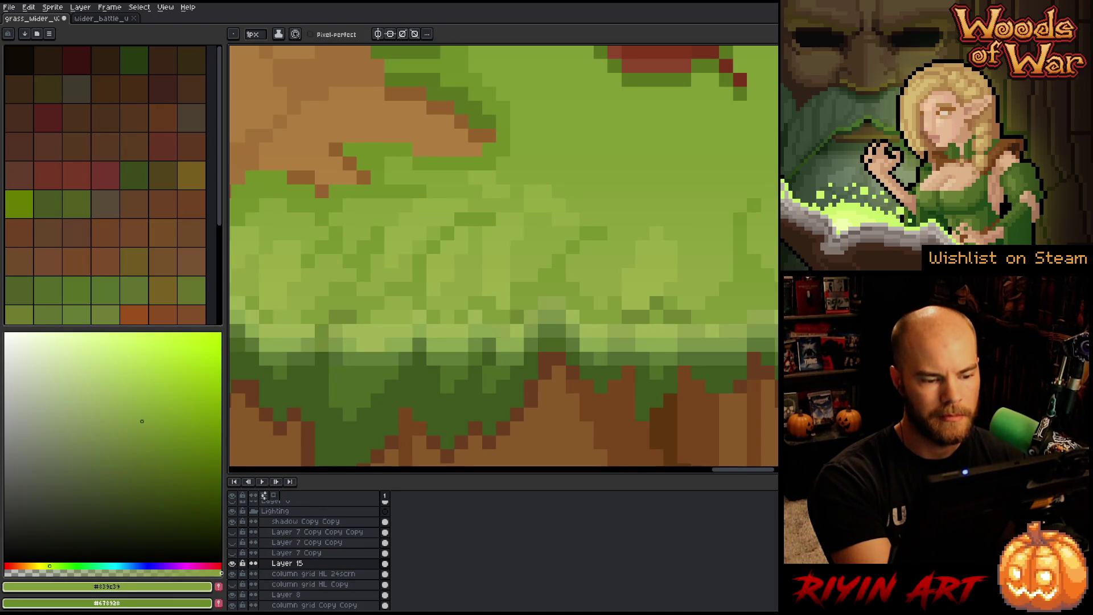
pyautogui.keyDown('alt'); pyautogui.click(504, 332); pyautogui.keyUp('alt')
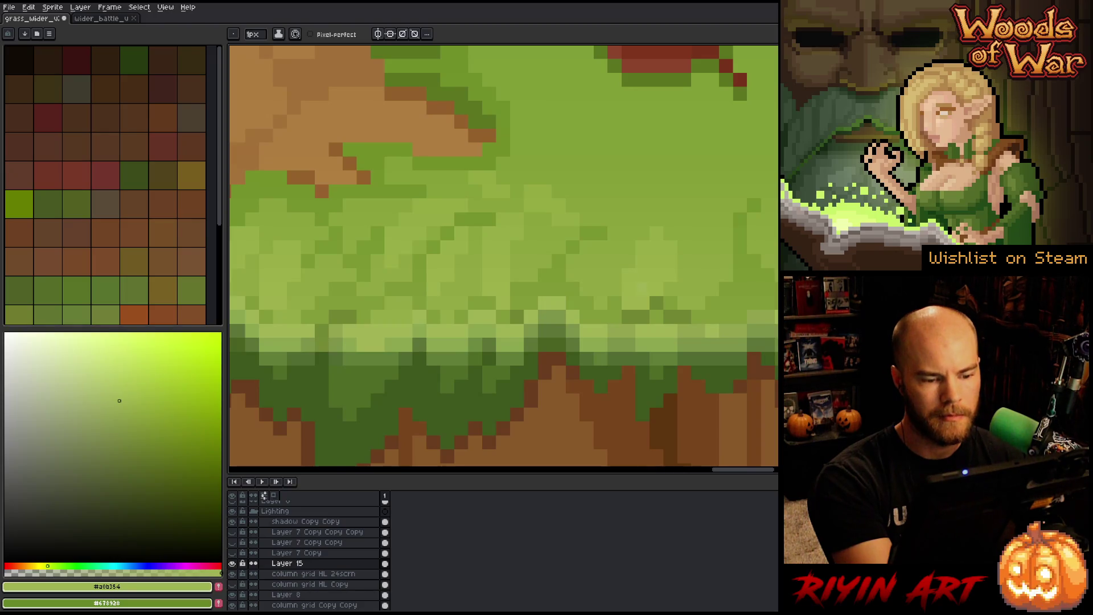
pyautogui.hscroll(3, 617, 395)
pyautogui.keyDown('alt'); pyautogui.click(445, 317); pyautogui.keyUp('alt')
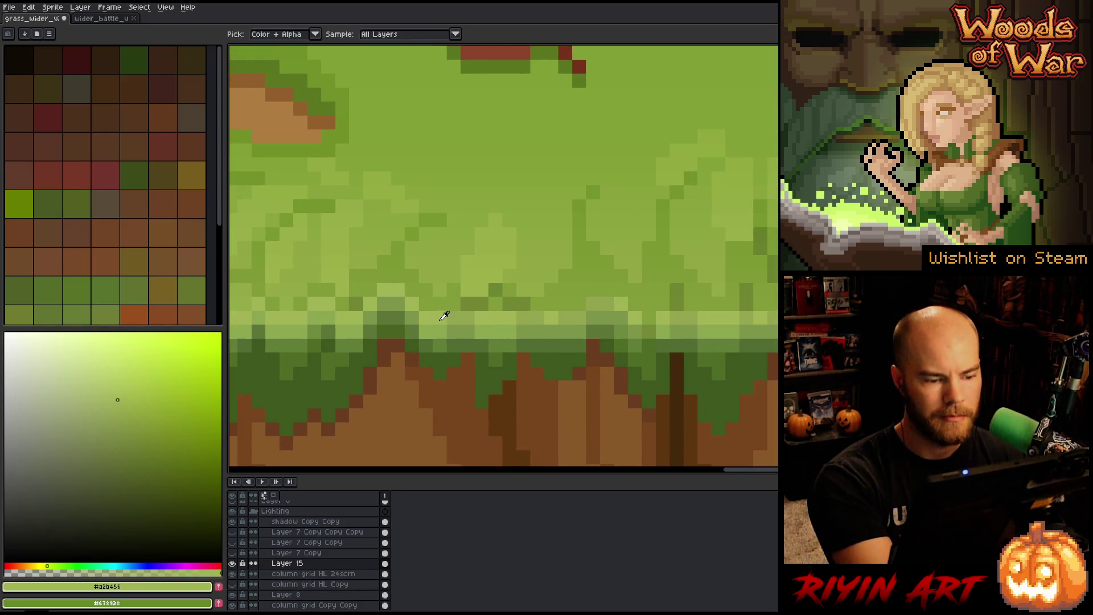
pyautogui.moveTo(727, 402); pyautogui.dragTo(671, 402)
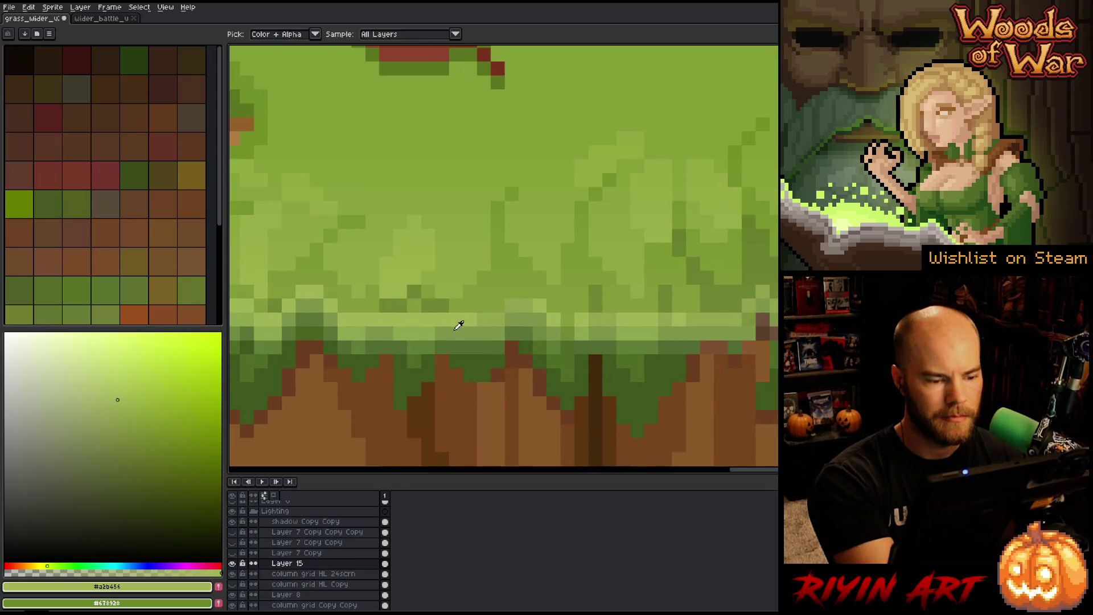
pyautogui.keyDown('alt'); pyautogui.click(421, 334); pyautogui.keyUp('alt')
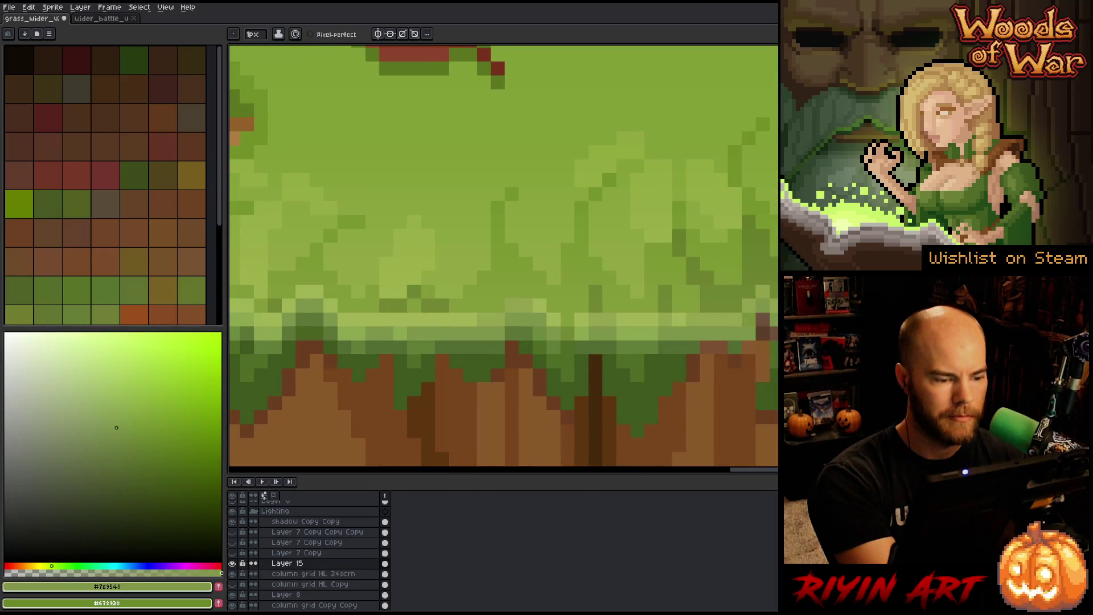
pyautogui.keyDown('alt'); pyautogui.click(386, 343); pyautogui.keyUp('alt')
# Step: Touch up three pixels on the light grass edge with sampled lighter greens
pyautogui.moveTo(673, 411); pyautogui.dragTo(606, 416)
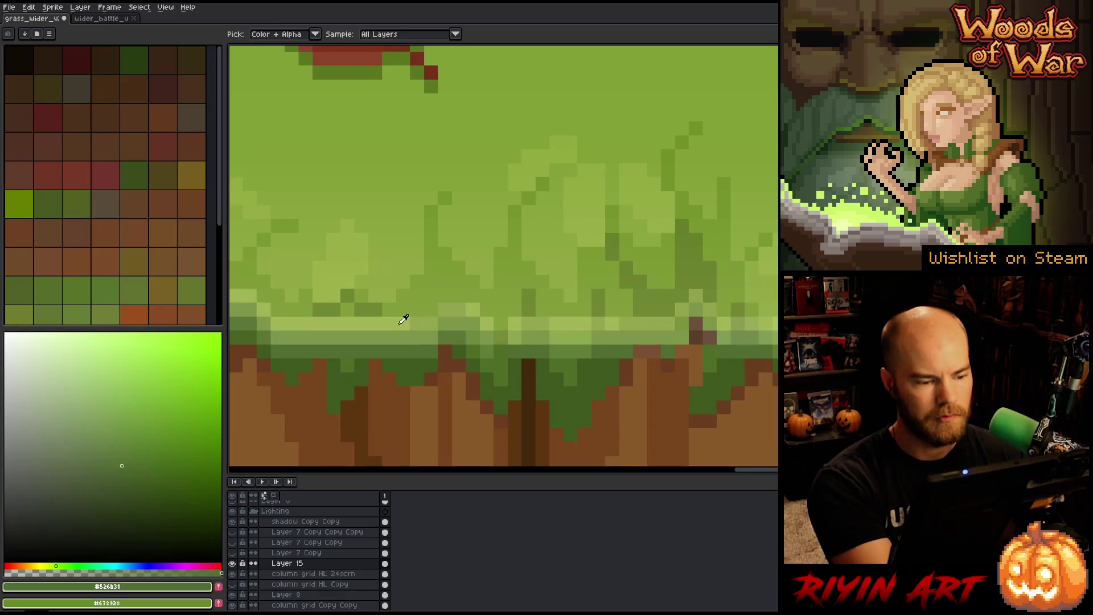
pyautogui.keyDown('alt'); pyautogui.click(432, 322); pyautogui.keyUp('alt')
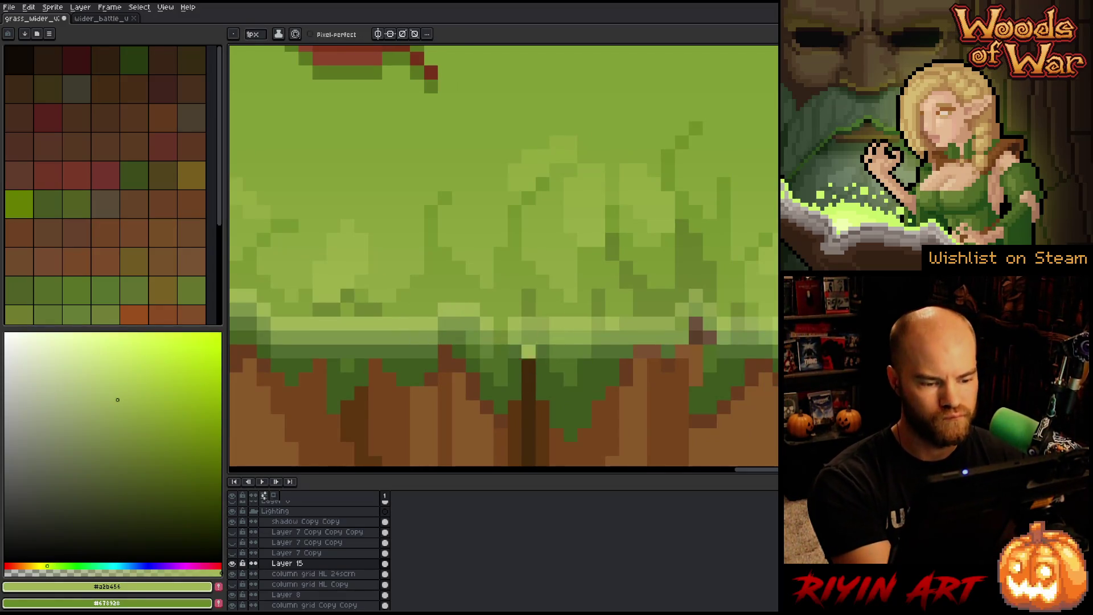
pyautogui.keyDown('alt'); pyautogui.click(501, 327); pyautogui.keyUp('alt')
pyautogui.click(557, 337)
pyautogui.keyDown('alt'); pyautogui.click(512, 317); pyautogui.keyUp('alt')
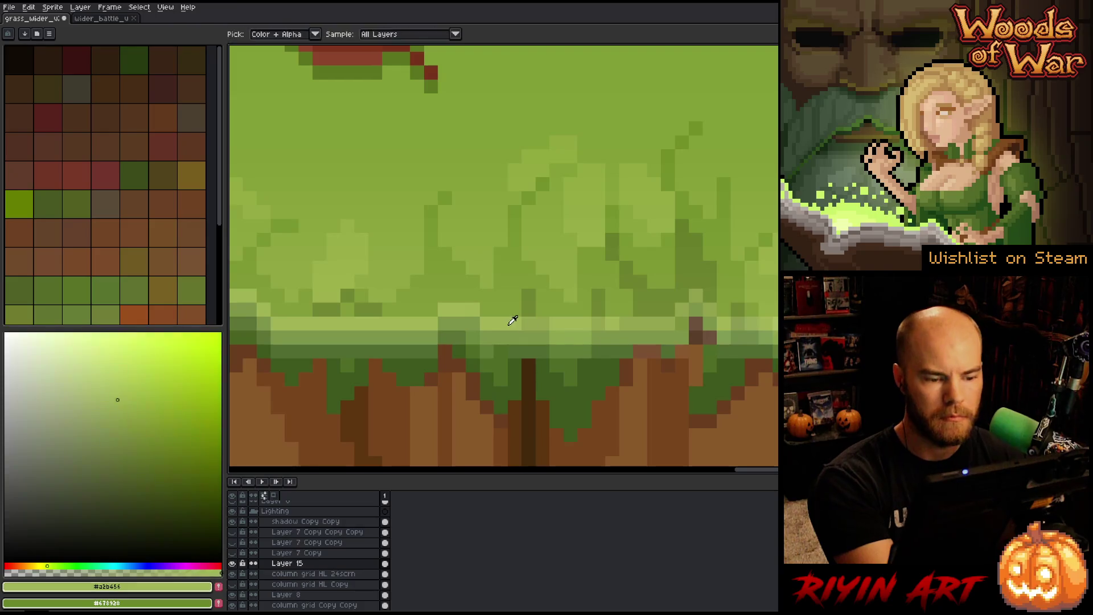
pyautogui.click(543, 323)
pyautogui.click(612, 337)
# Step: Sample darker, lighter and pale highlight greens while moving left along the grass
pyautogui.moveTo(599, 312); pyautogui.dragTo(510, 318)
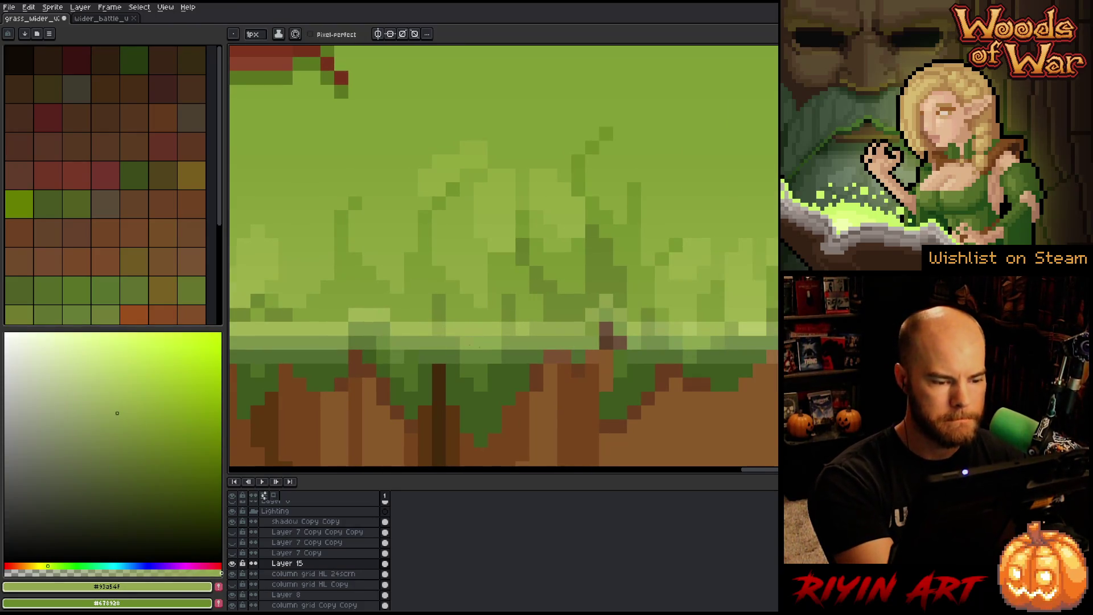
pyautogui.keyDown('alt'); pyautogui.click(464, 347); pyautogui.keyUp('alt')
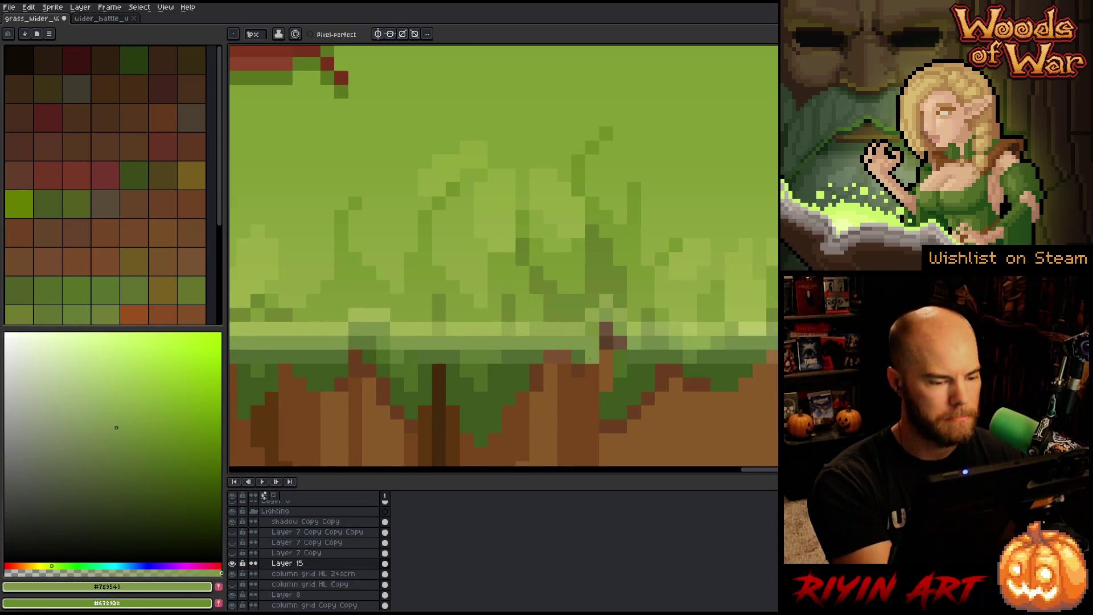
pyautogui.keyDown('alt'); pyautogui.click(467, 328); pyautogui.keyUp('alt')
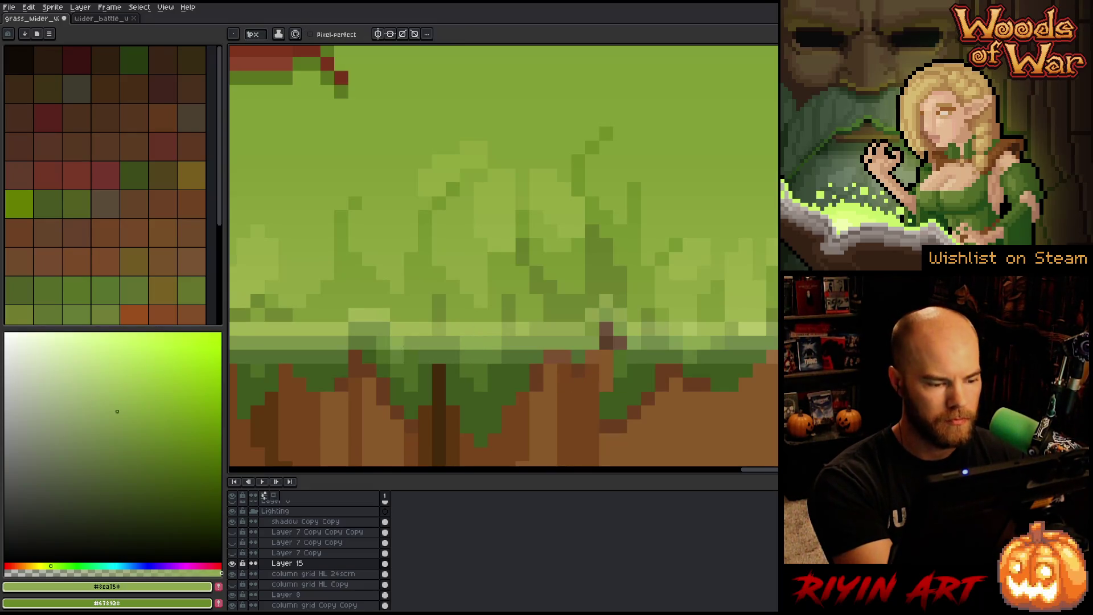
pyautogui.keyDown('alt'); pyautogui.click(409, 345); pyautogui.keyUp('alt')
pyautogui.moveTo(764, 405); pyautogui.dragTo(625, 415)
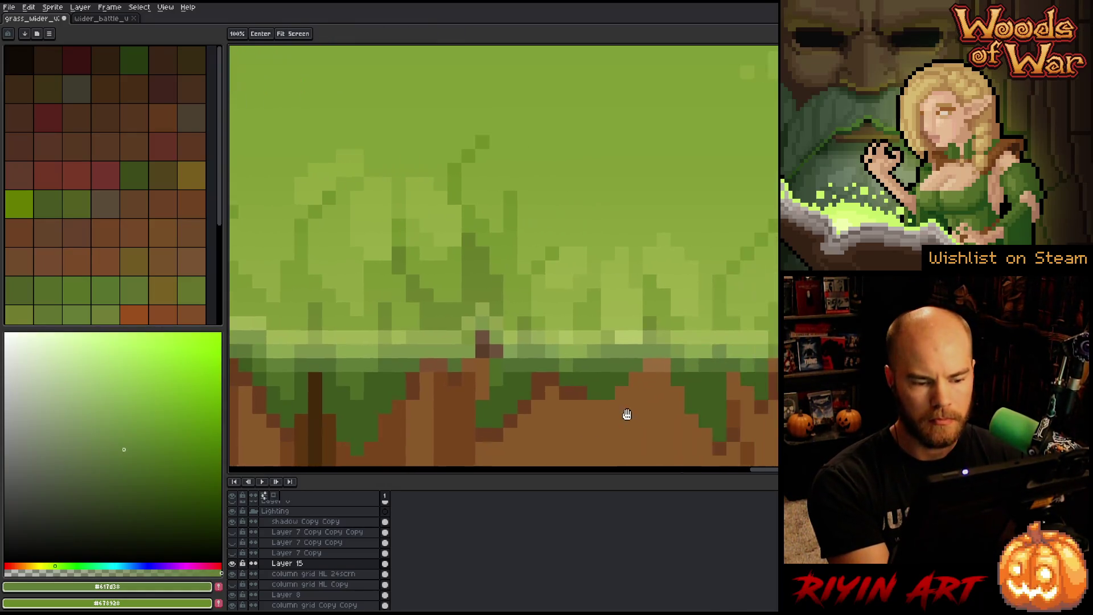
# Step: Place a light-green highlight pixel and paint a short light row along the grass edge
pyautogui.keyDown('alt'); pyautogui.click(571, 334); pyautogui.keyUp('alt')
pyautogui.click(645, 295)
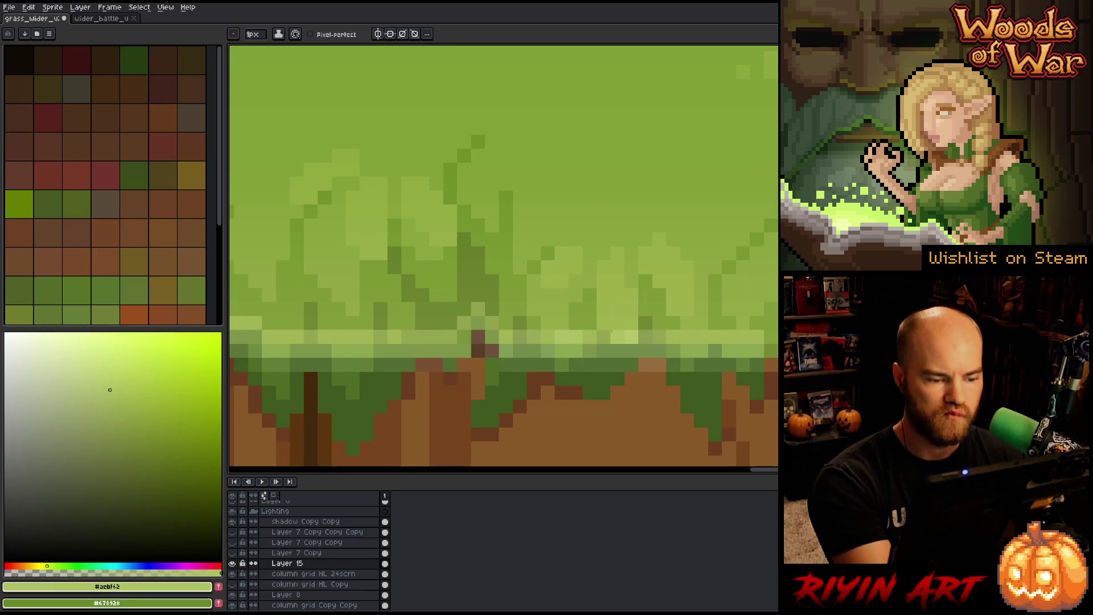
pyautogui.keyDown('alt'); pyautogui.click(478, 329); pyautogui.keyUp('alt')
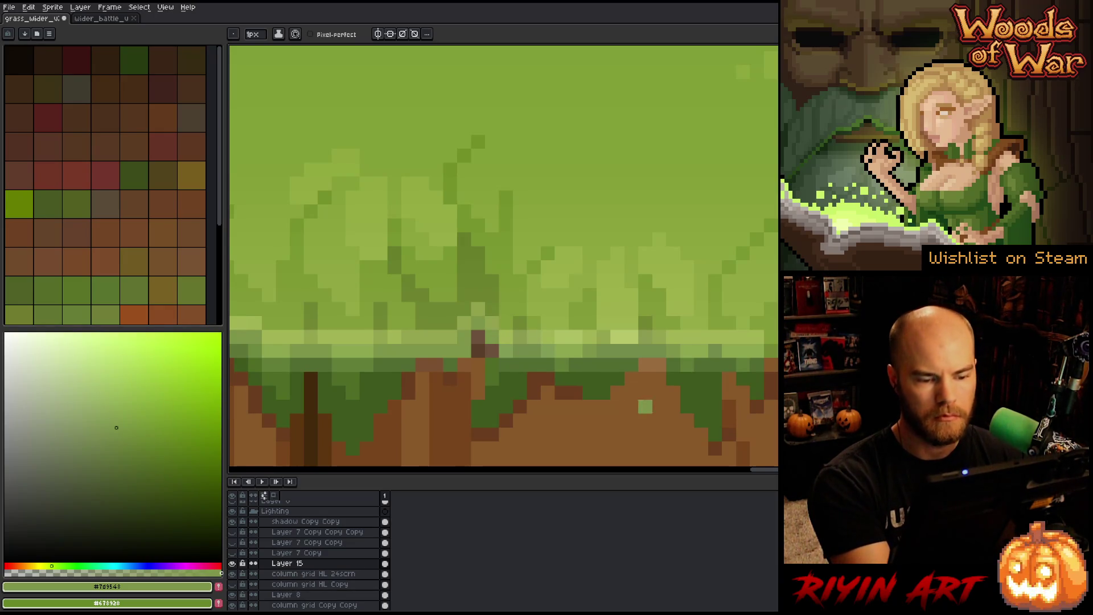
pyautogui.hscroll(3, 645, 406)
pyautogui.keyDown('alt'); pyautogui.click(607, 359); pyautogui.keyUp('alt')
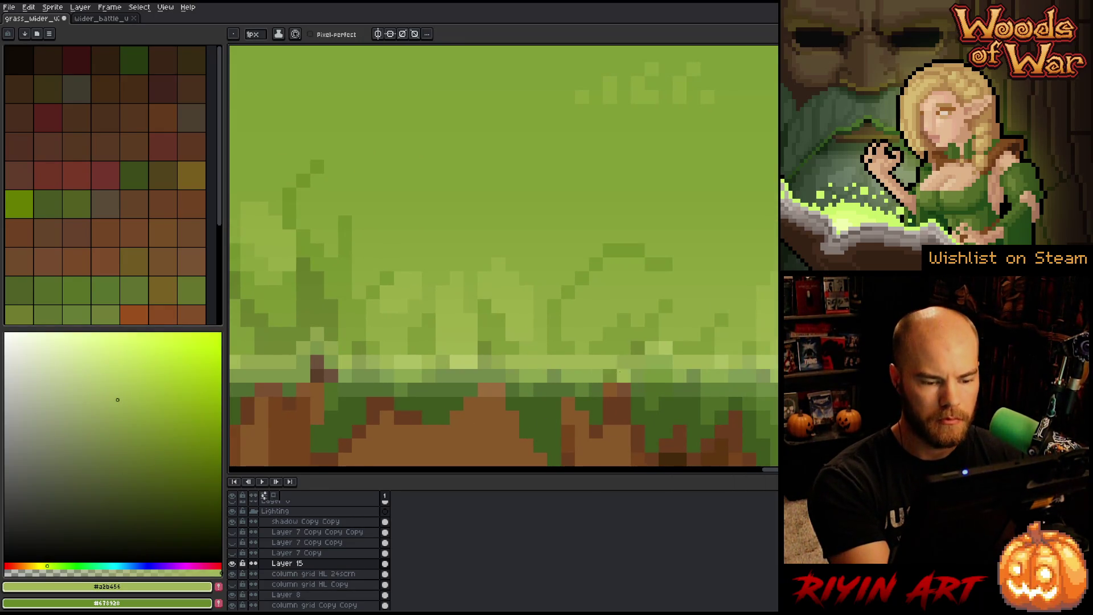
pyautogui.moveTo(615, 362); pyautogui.dragTo(667, 363)
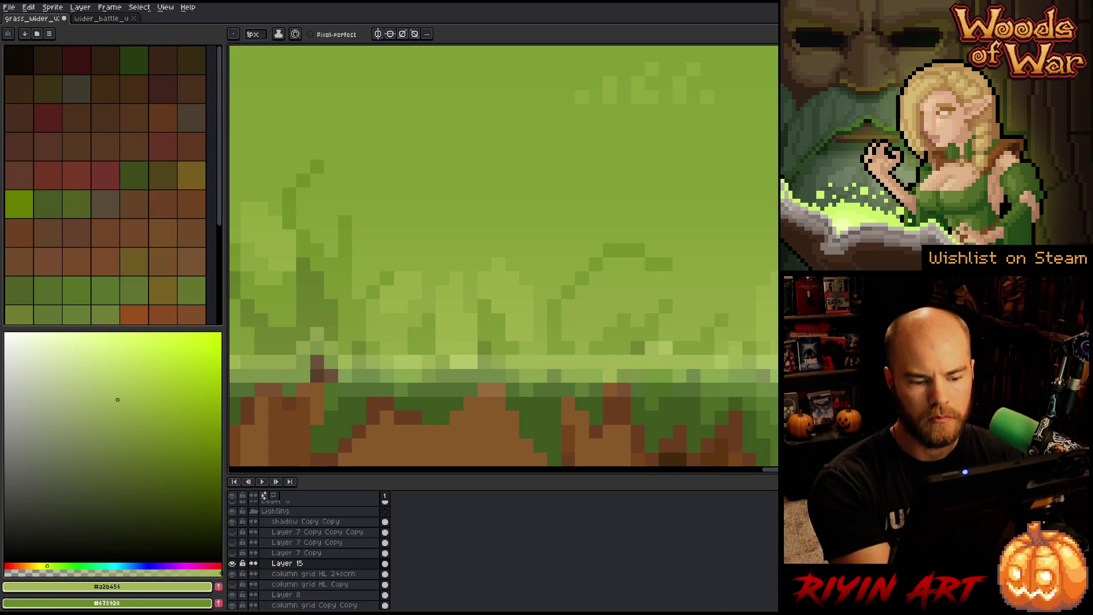
# Step: Sample mid, darker and lighter grass greens while moving along the edge
pyautogui.keyDown('alt'); pyautogui.click(688, 370); pyautogui.keyUp('alt')
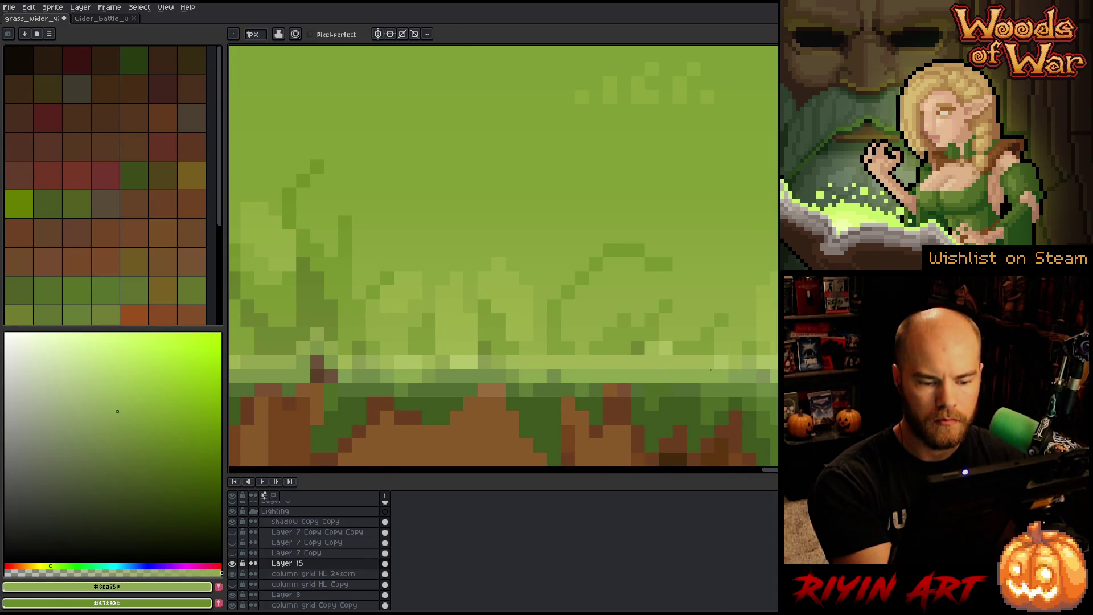
pyautogui.hscroll(3, 722, 408)
pyautogui.keyDown('alt'); pyautogui.click(458, 375); pyautogui.keyUp('alt')
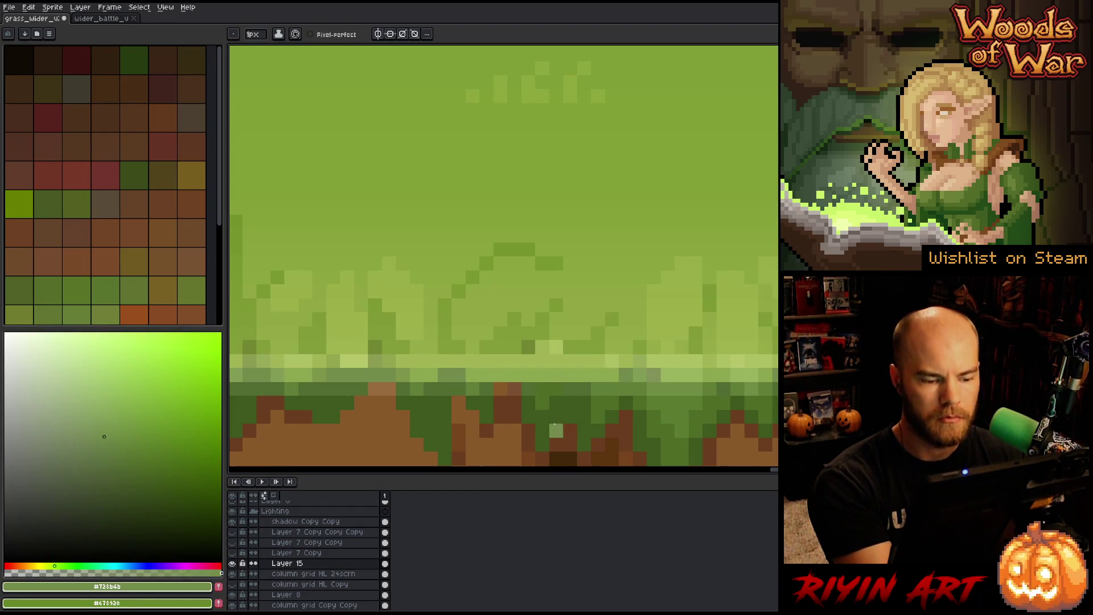
pyautogui.hscroll(4, 570, 418)
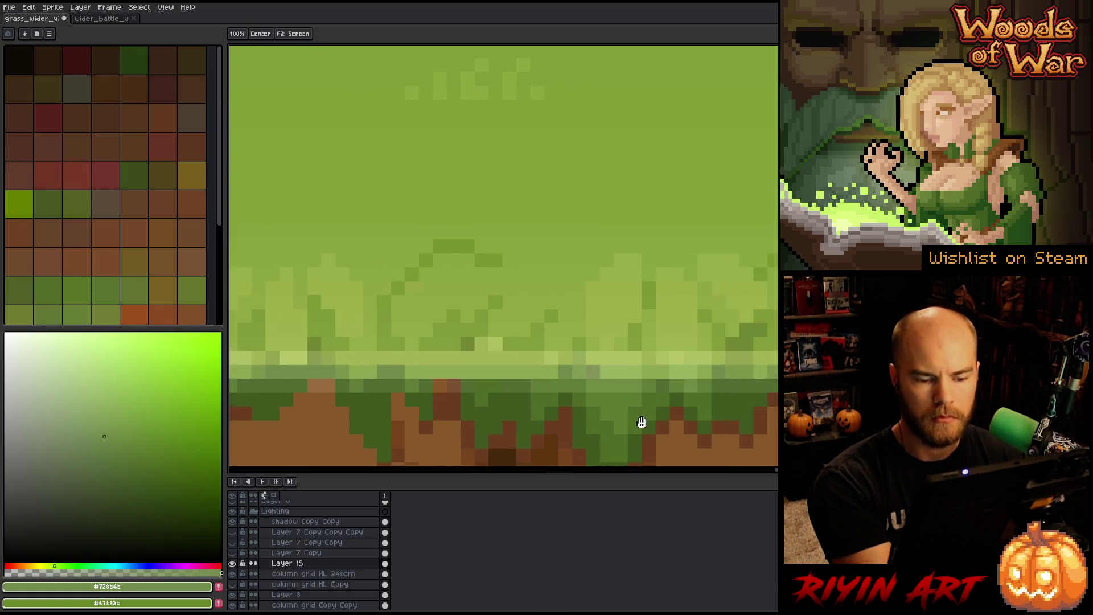
pyautogui.keyDown('alt'); pyautogui.click(588, 362); pyautogui.keyUp('alt')
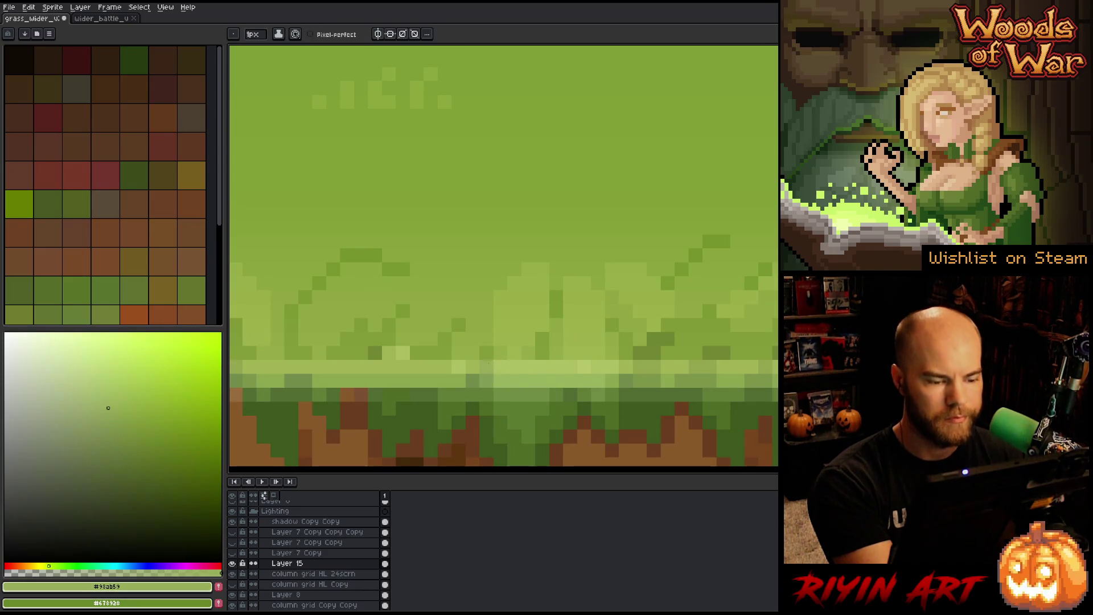
pyautogui.keyDown('alt'); pyautogui.click(470, 364); pyautogui.keyUp('alt')
pyautogui.keyDown('alt'); pyautogui.click(480, 381); pyautogui.keyUp('alt')
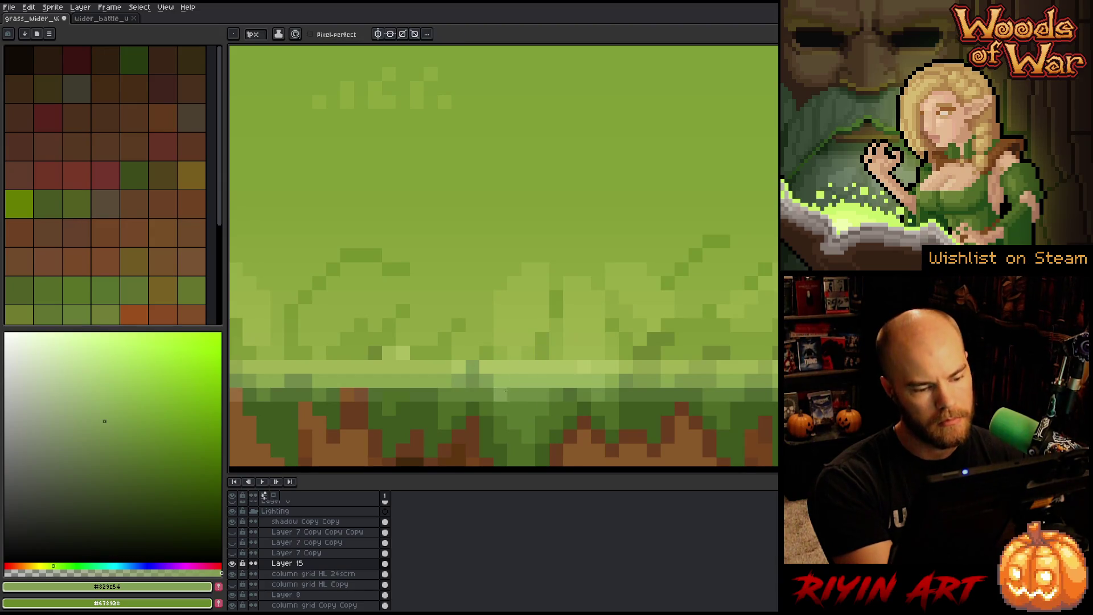
pyautogui.keyDown('alt'); pyautogui.click(502, 375); pyautogui.keyUp('alt')
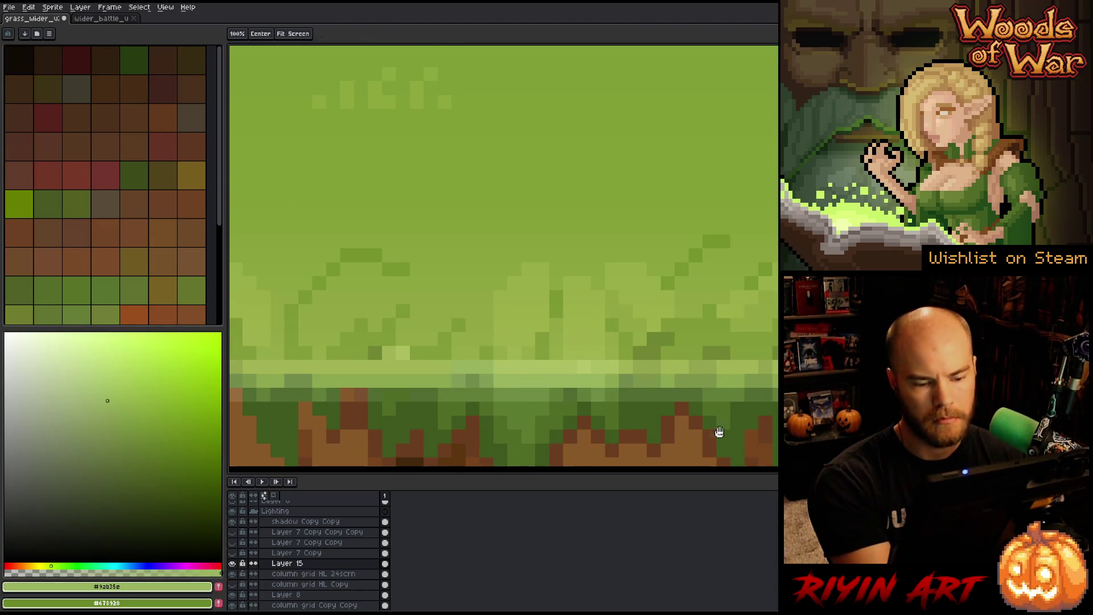
# Step: Undo the stray light pixels with Ctrl+Z and sample the darker grass green
pyautogui.moveTo(715, 432); pyautogui.dragTo(653, 419)
pyautogui.keyDown('alt'); pyautogui.click(412, 341); pyautogui.keyUp('alt')
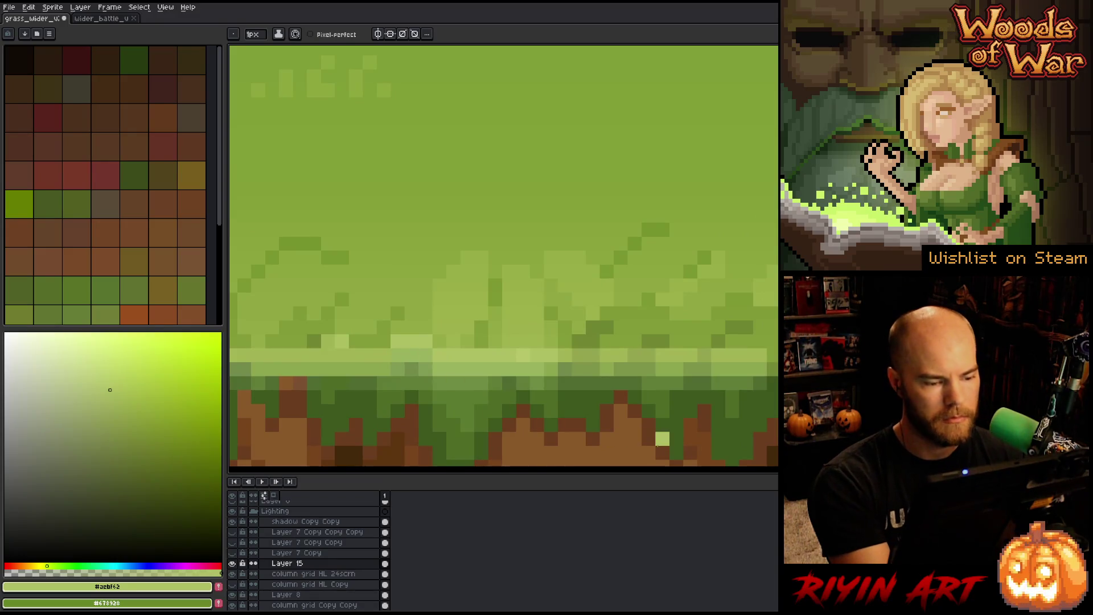
pyautogui.hotkey('ctrl', 'z')
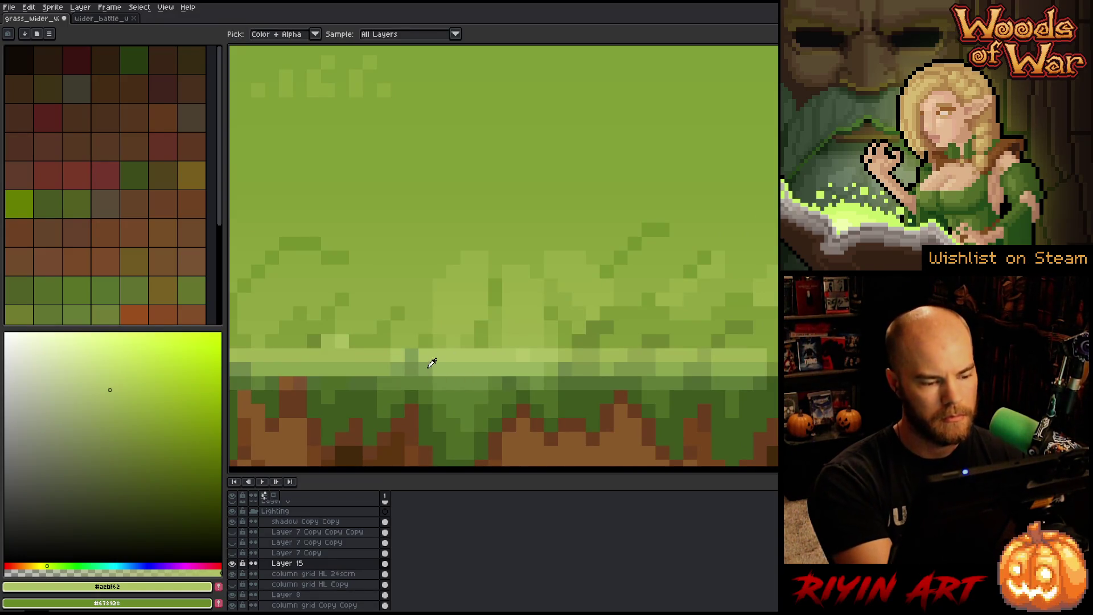
pyautogui.keyDown('alt'); pyautogui.click(434, 364); pyautogui.keyUp('alt')
# Step: Repaint a few pixels along the light edge row with a lighter sampled green
pyautogui.moveTo(775, 427); pyautogui.dragTo(638, 440)
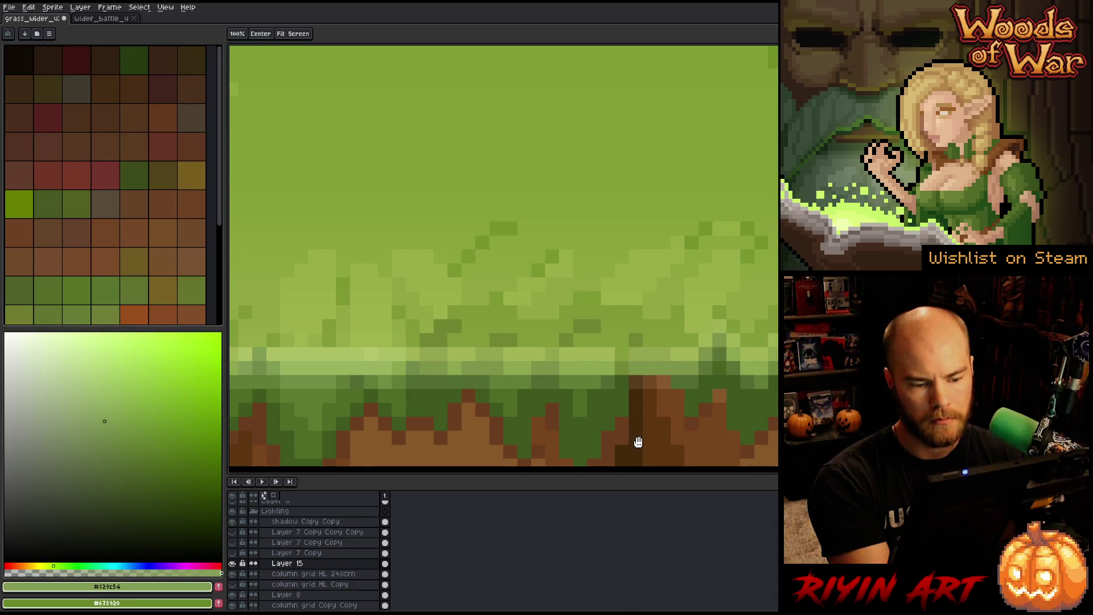
pyautogui.keyDown('alt'); pyautogui.click(615, 369); pyautogui.keyUp('alt')
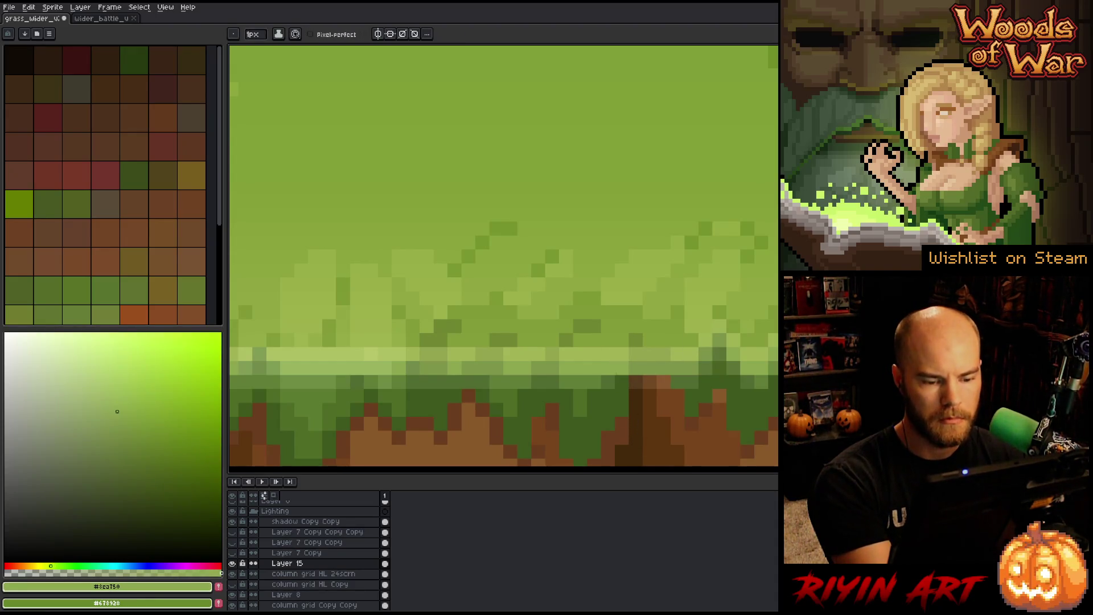
pyautogui.keyDown('alt'); pyautogui.click(640, 359); pyautogui.keyUp('alt')
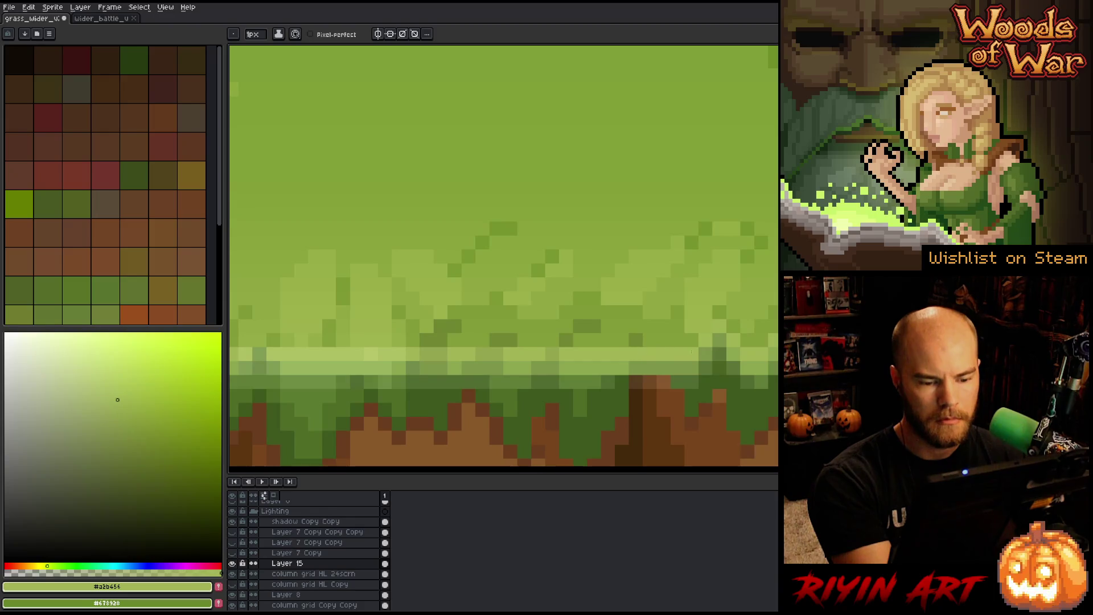
pyautogui.moveTo(664, 353); pyautogui.dragTo(636, 354)
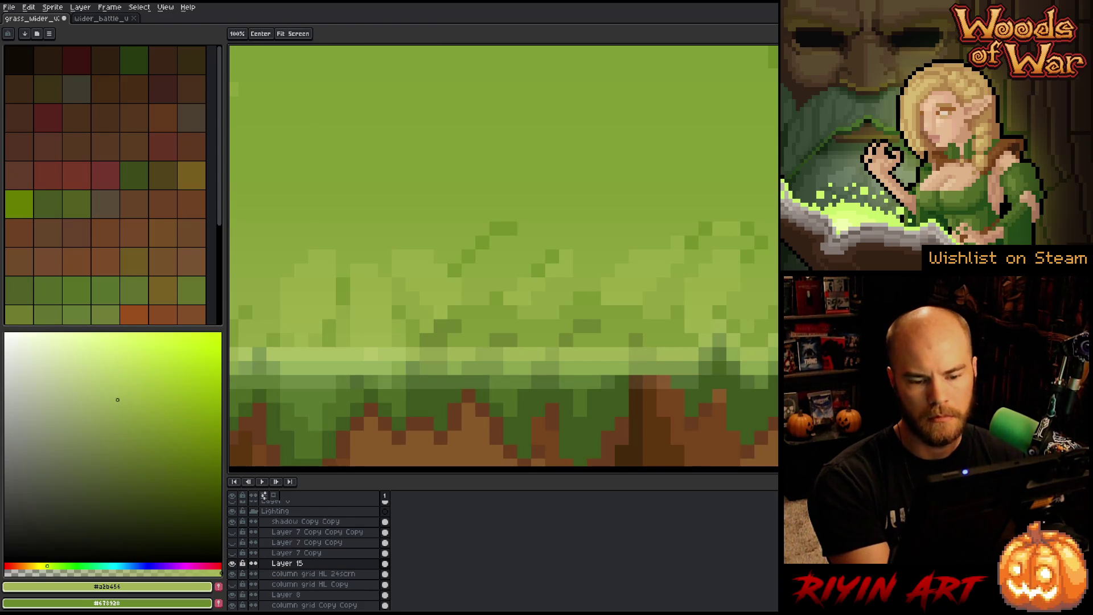
pyautogui.moveTo(747, 382); pyautogui.dragTo(695, 447)
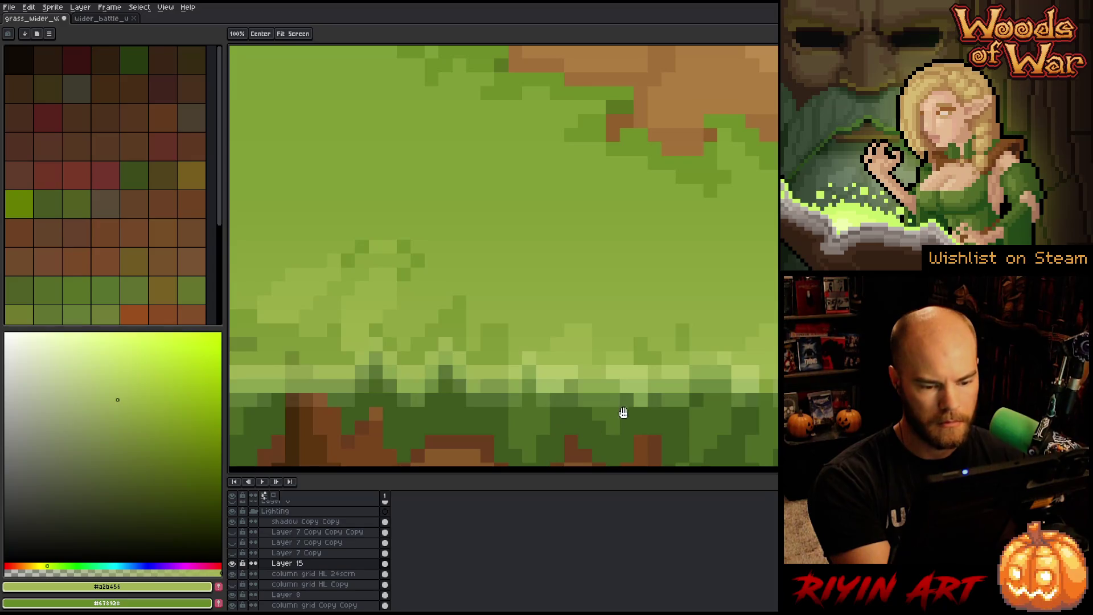
pyautogui.moveTo(727, 418); pyautogui.dragTo(654, 419)
pyautogui.press('alt')
pyautogui.keyDown('alt'); pyautogui.click(477, 377); pyautogui.keyUp('alt')
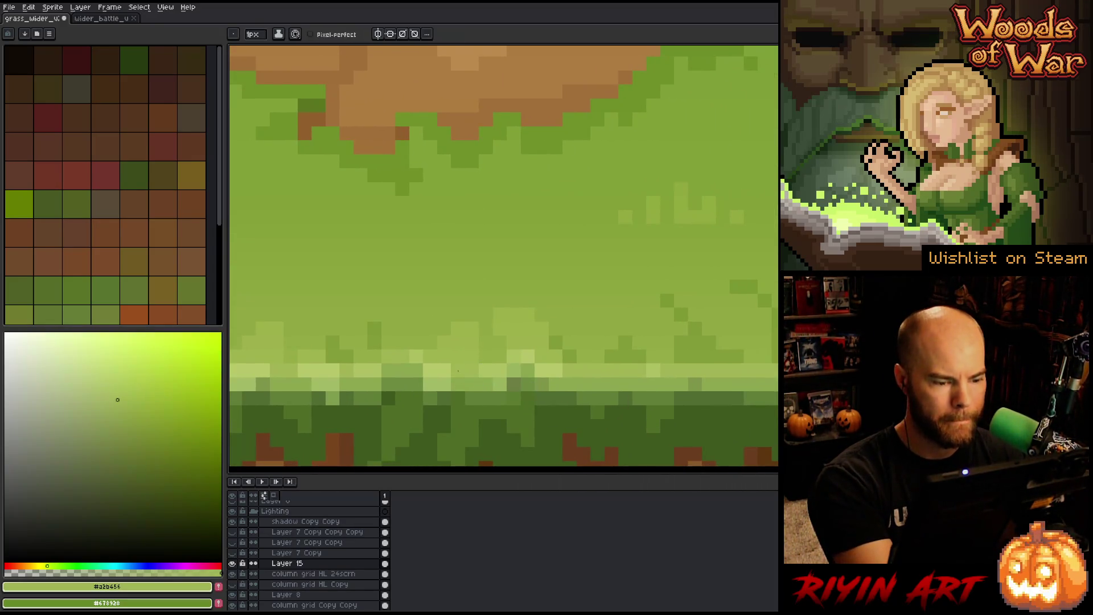
pyautogui.keyDown('alt'); pyautogui.click(456, 369); pyautogui.keyUp('alt')
pyautogui.moveTo(775, 398); pyautogui.dragTo(589, 408)
pyautogui.press('alt')
pyautogui.keyDown('alt'); pyautogui.click(606, 357); pyautogui.keyUp('alt')
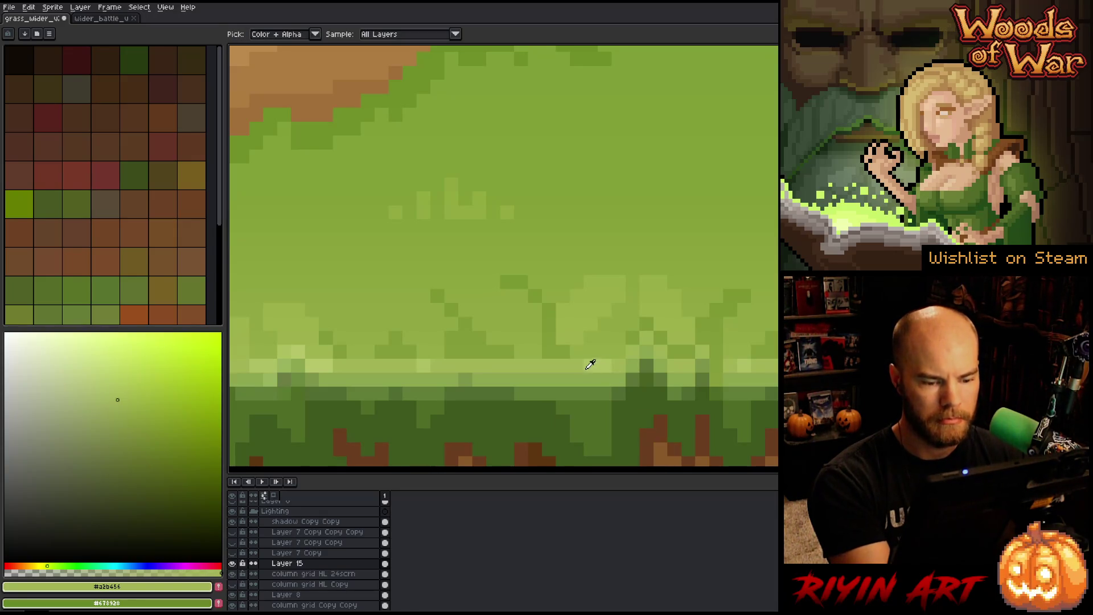
pyautogui.moveTo(768, 420); pyautogui.dragTo(585, 392)
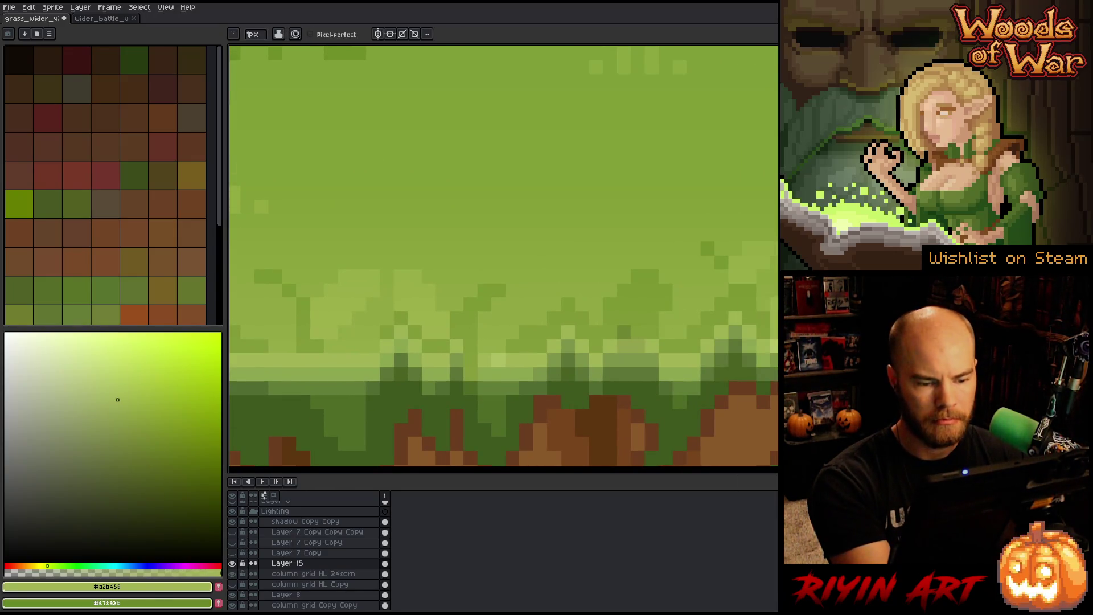
pyautogui.moveTo(761, 378); pyautogui.dragTo(704, 349)
pyautogui.press('alt')
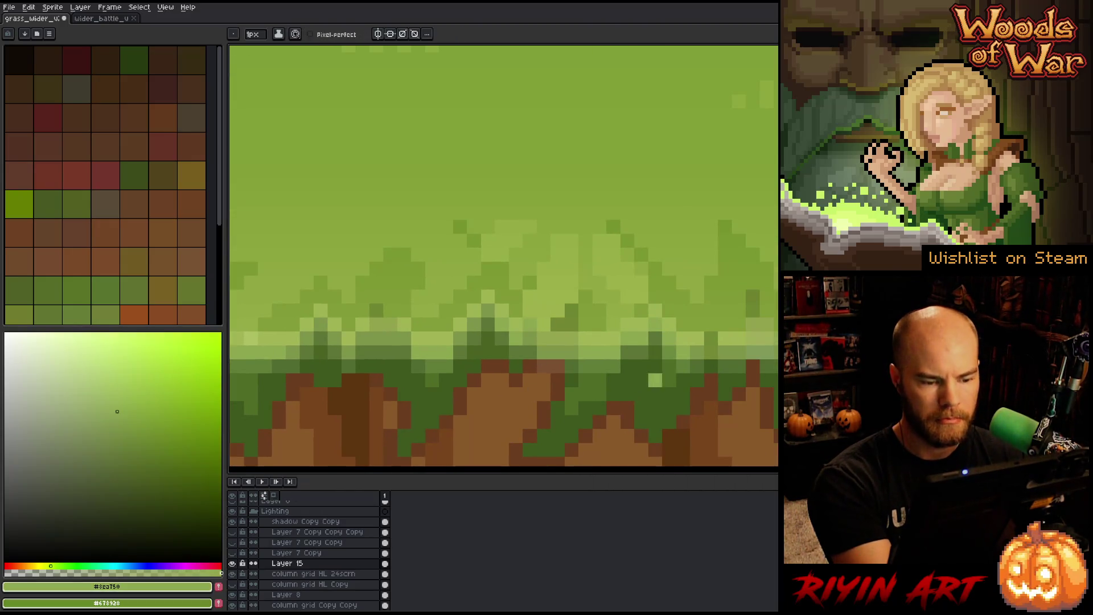
pyautogui.moveTo(655, 378)
pyautogui.mouseDown()
pyautogui.moveTo(715, 402)
pyautogui.moveTo(542, 409)
pyautogui.mouseUp()
pyautogui.keyDown('alt'); pyautogui.click(545, 357); pyautogui.keyUp('alt')
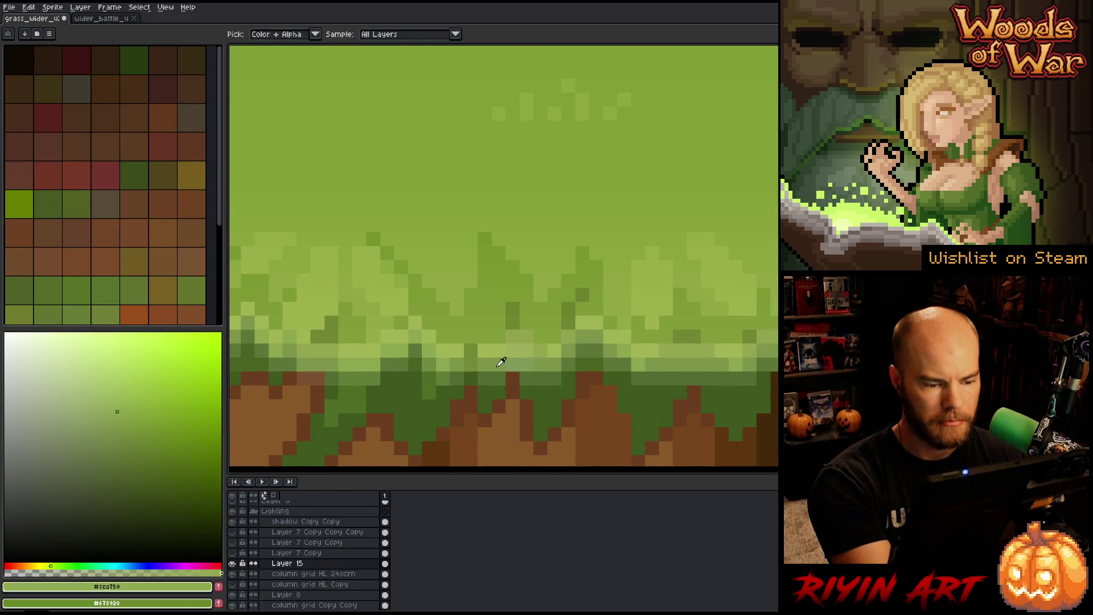
pyautogui.keyDown('alt'); pyautogui.click(498, 344); pyautogui.keyUp('alt')
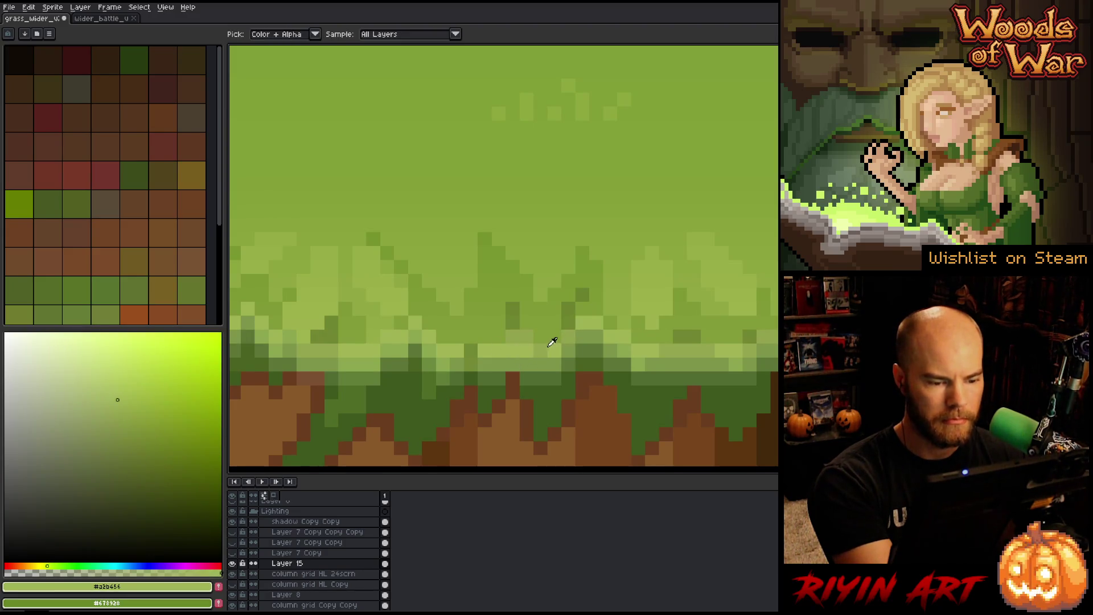
pyautogui.keyDown('alt'); pyautogui.click(552, 341); pyautogui.keyUp('alt')
pyautogui.keyDown('alt'); pyautogui.click(538, 357); pyautogui.keyUp('alt')
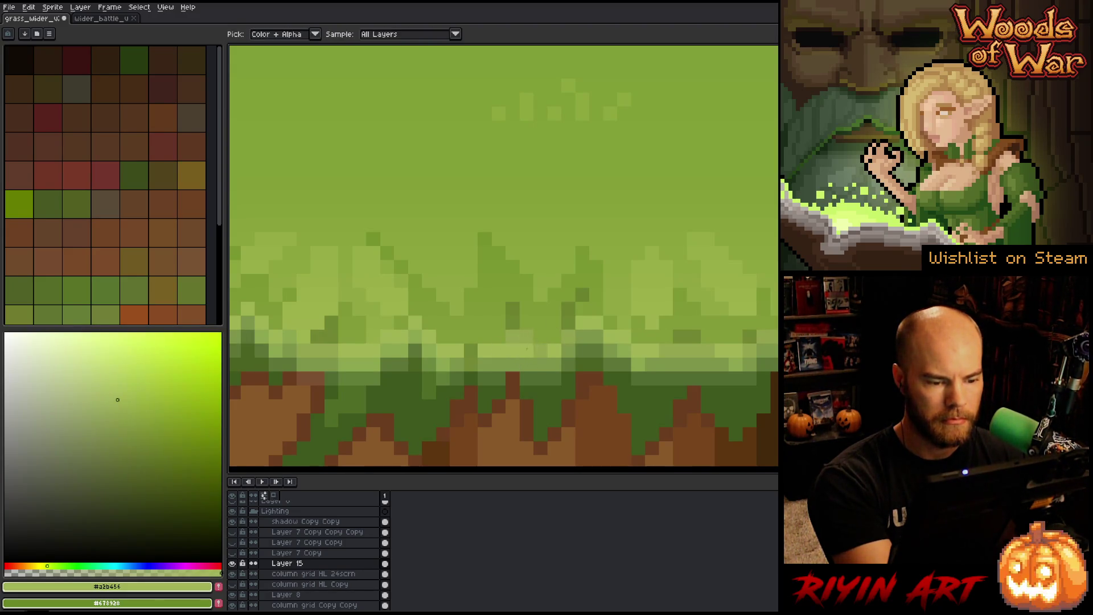